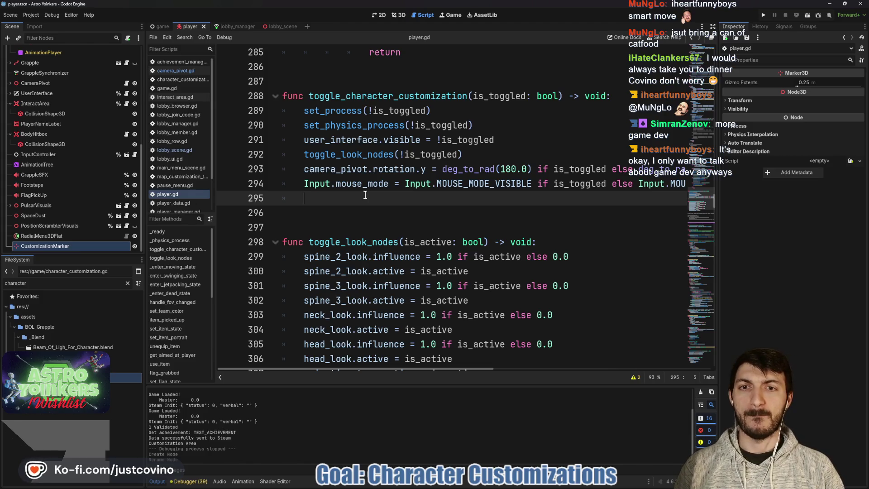
# Step: On line 295, write camera_pivot.global_position = customization_marker.global_position with autocomplete
pyautogui.write('if i')
pyautogui.press('BackSpace')
pyautogui.press('BackSpace')
pyautogui.press('BackSpace')
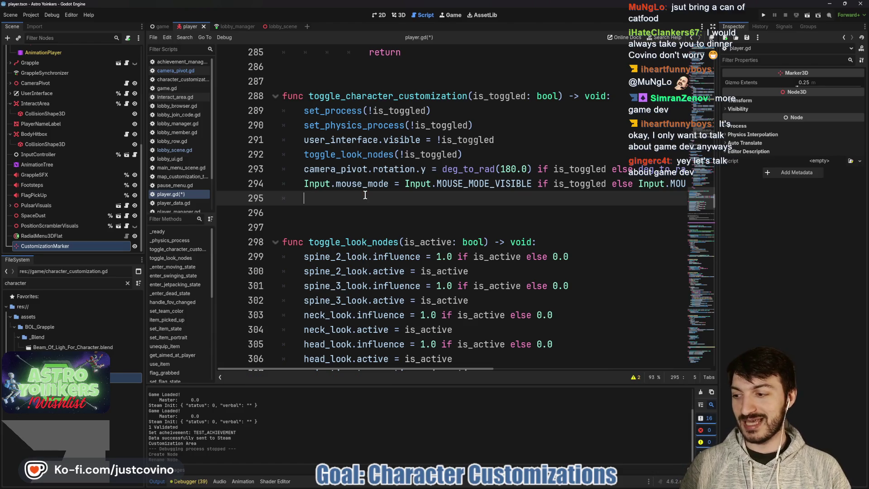
pyautogui.write('camera_pivot.')
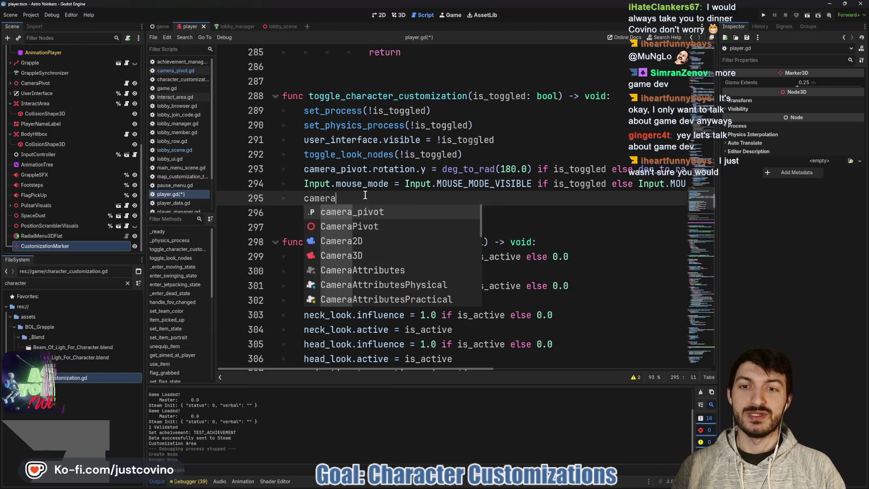
pyautogui.write('global_position')
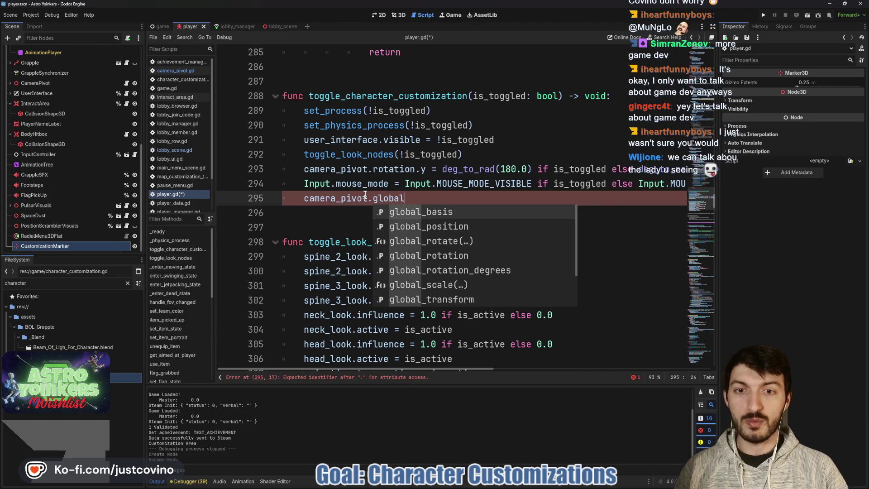
pyautogui.write(' = cust')
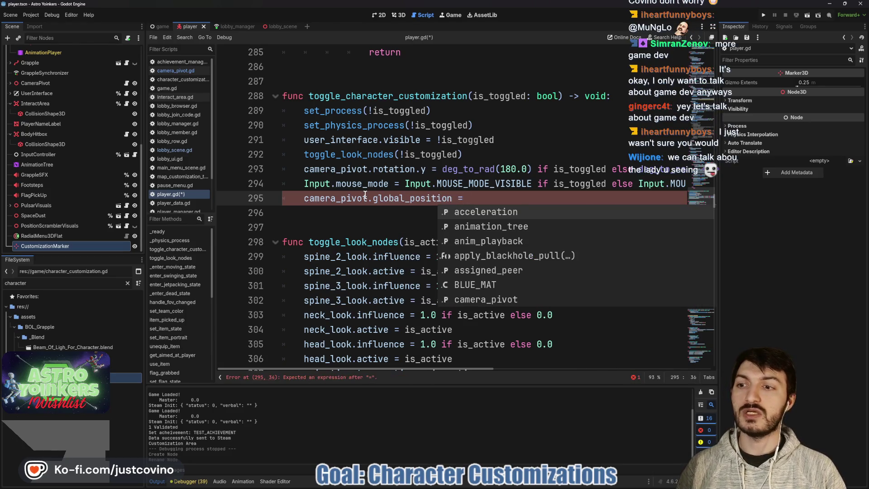
pyautogui.press('Return')
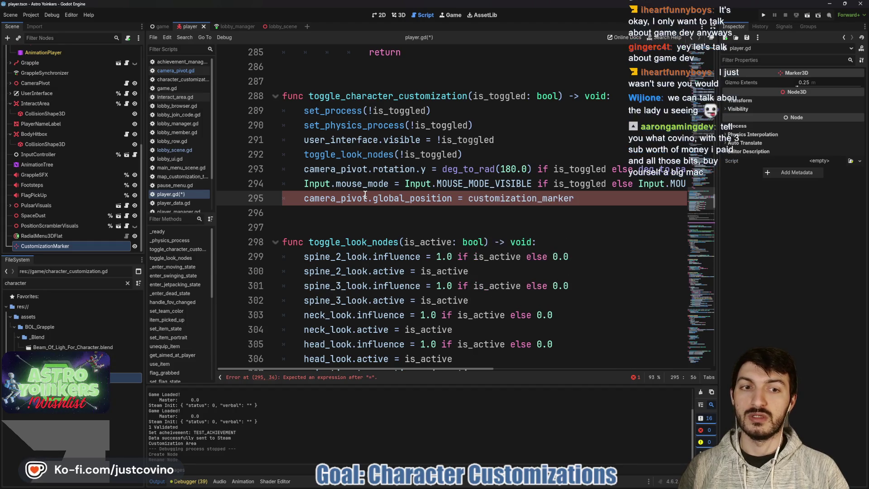
pyautogui.write('.global_pos')
pyautogui.press('Return')
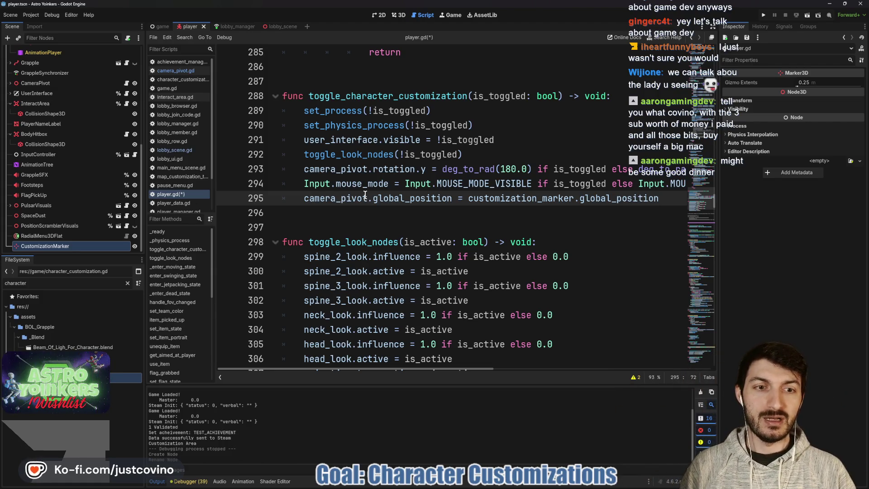
# Step: Finish the line with 'if is_toggled else global_position' and save player.gd
pyautogui.write('if ')
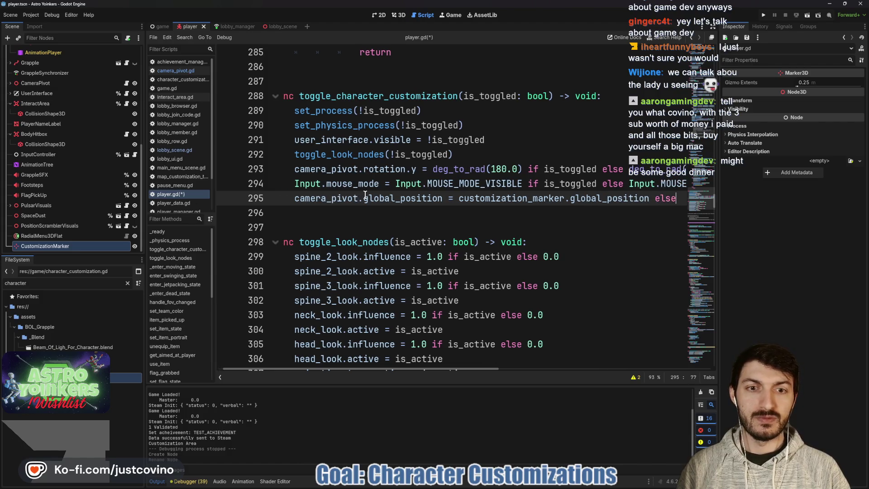
pyautogui.write('is_tog')
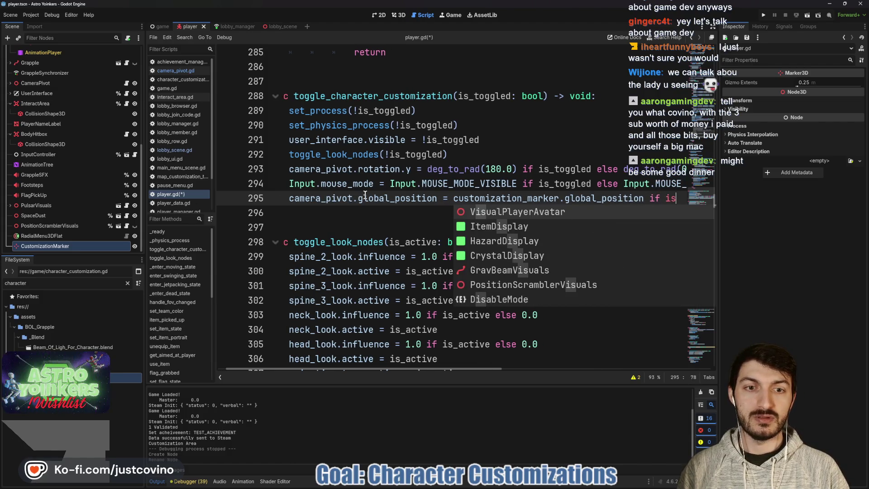
pyautogui.press('Return')
pyautogui.write('else')
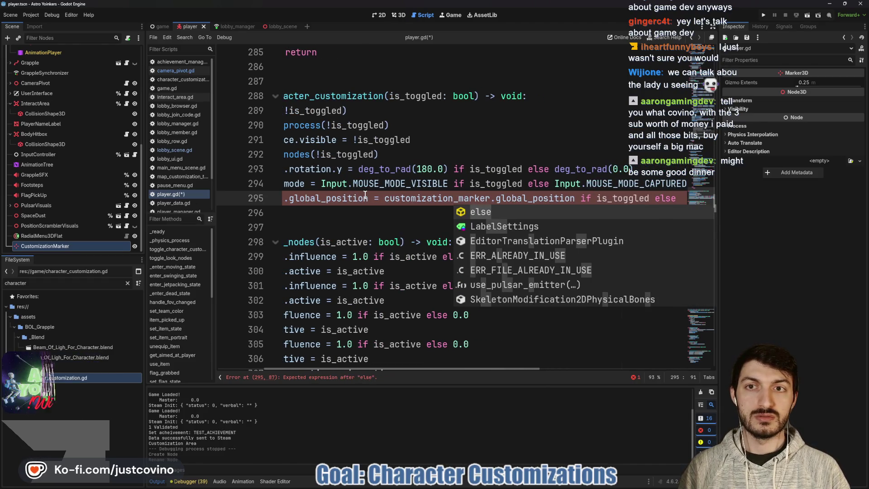
pyautogui.write(' global_positi')
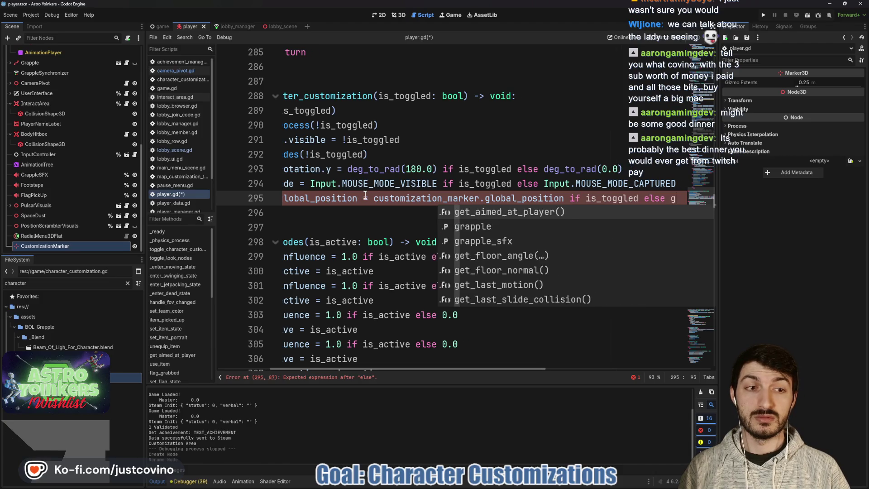
pyautogui.write('on')
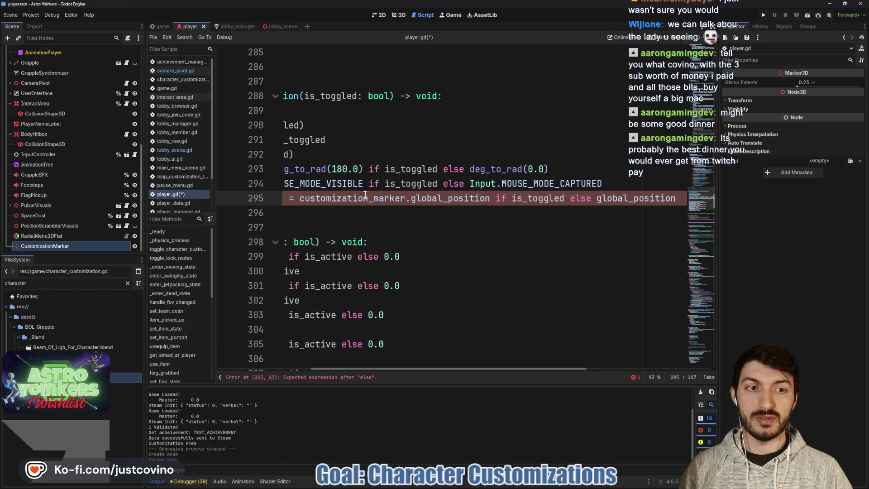
pyautogui.hotkey('ctrl', 's')
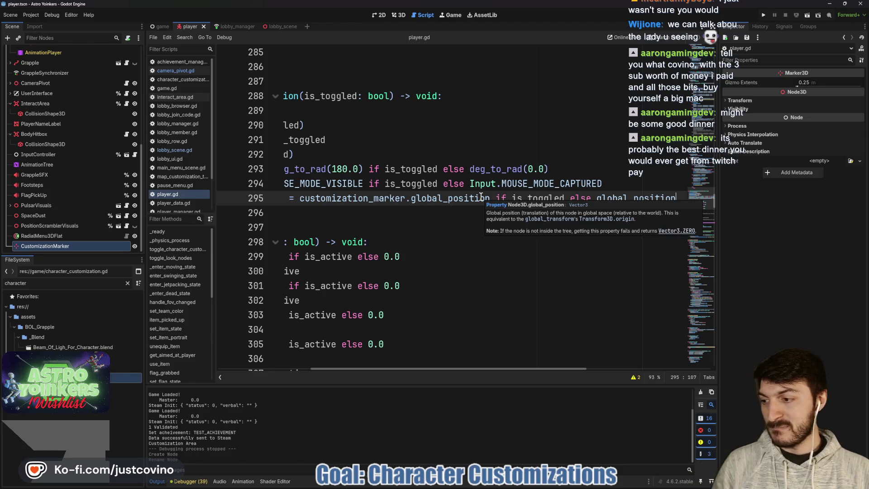
pyautogui.hscroll(-5, 467, 282)
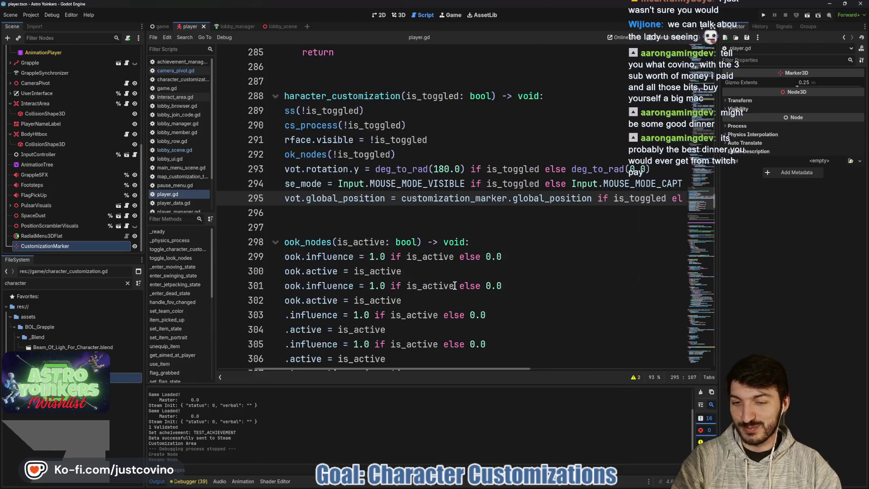
pyautogui.click(328, 214)
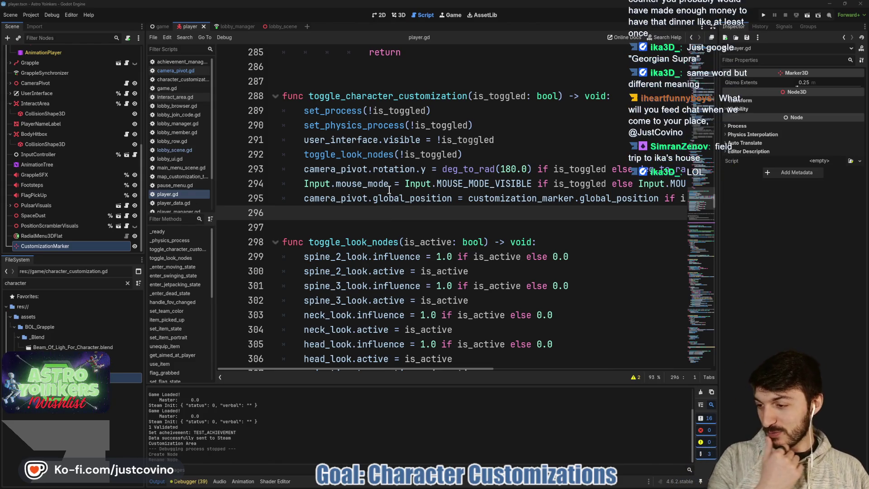
pyautogui.moveTo(382, 190)
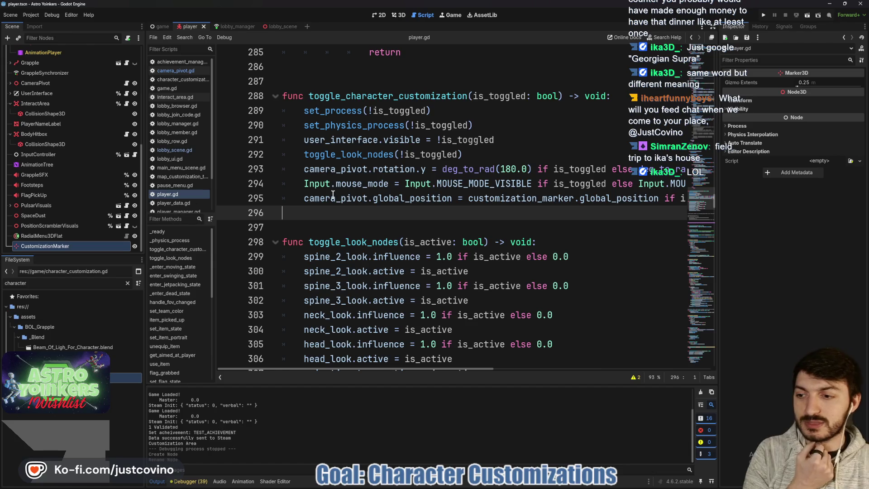
pyautogui.moveTo(333, 194)
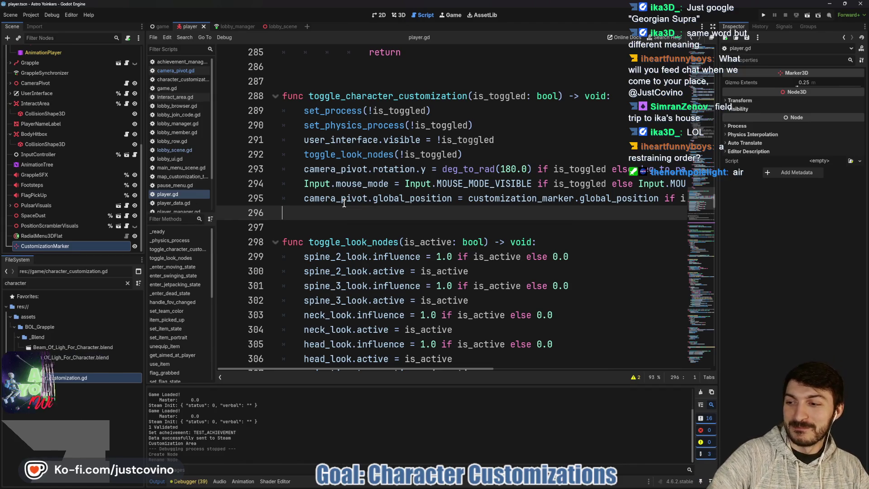
pyautogui.click(354, 221)
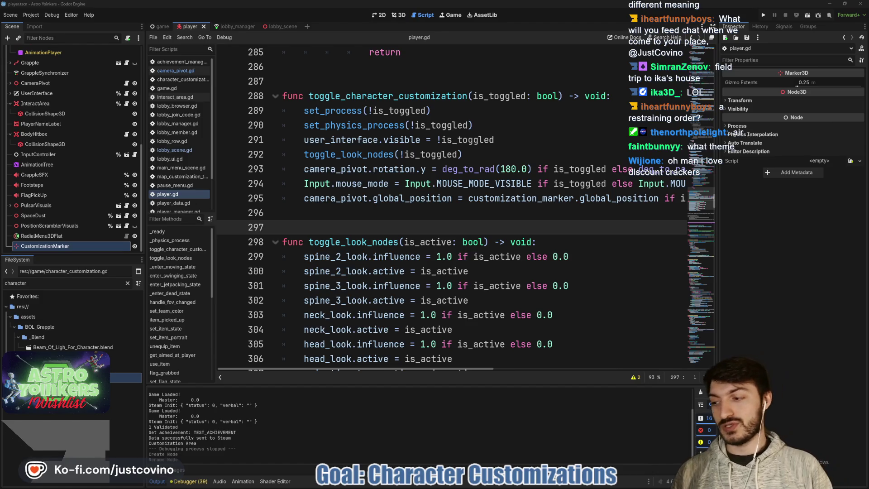
pyautogui.click(348, 219)
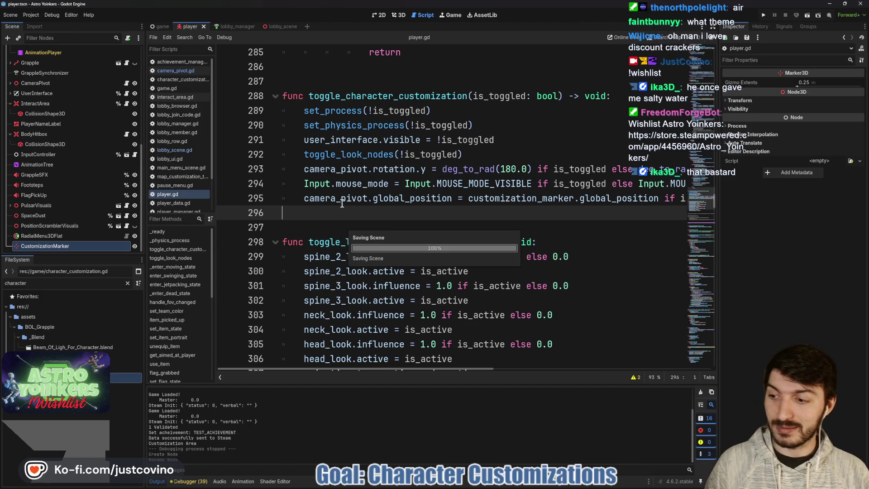
pyautogui.click(489, 486)
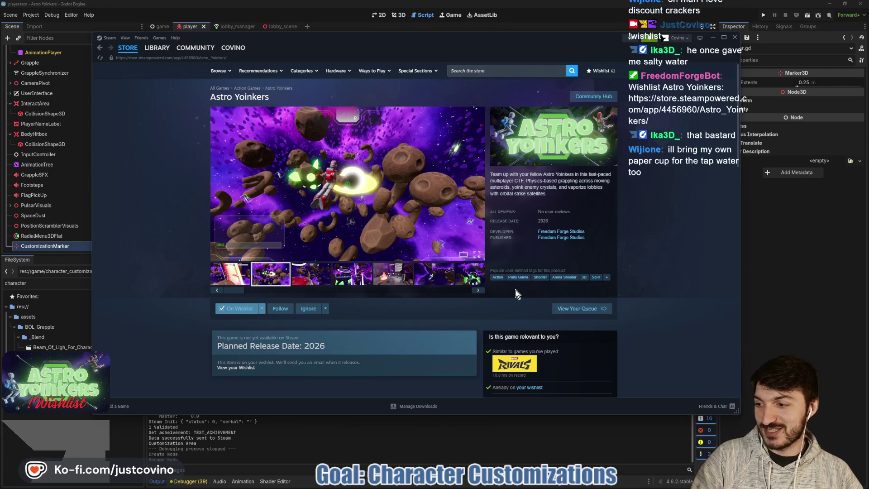
pyautogui.click(806, 283)
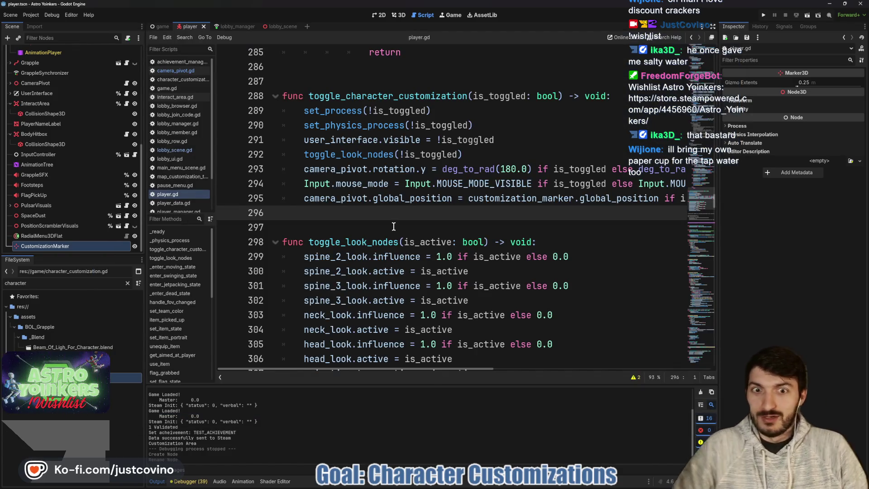
pyautogui.click(762, 16)
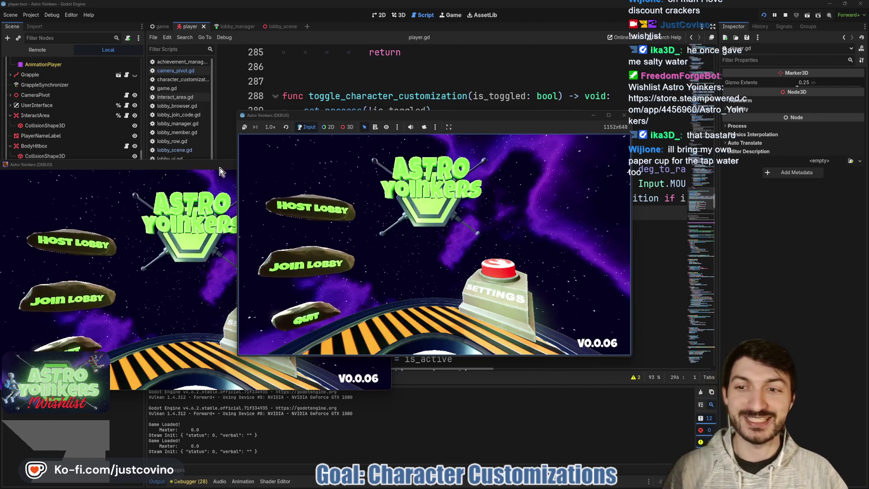
# Step: Host a lobby, walk into the locker room, enter customization to check the camera, then stop the game
pyautogui.click(324, 205)
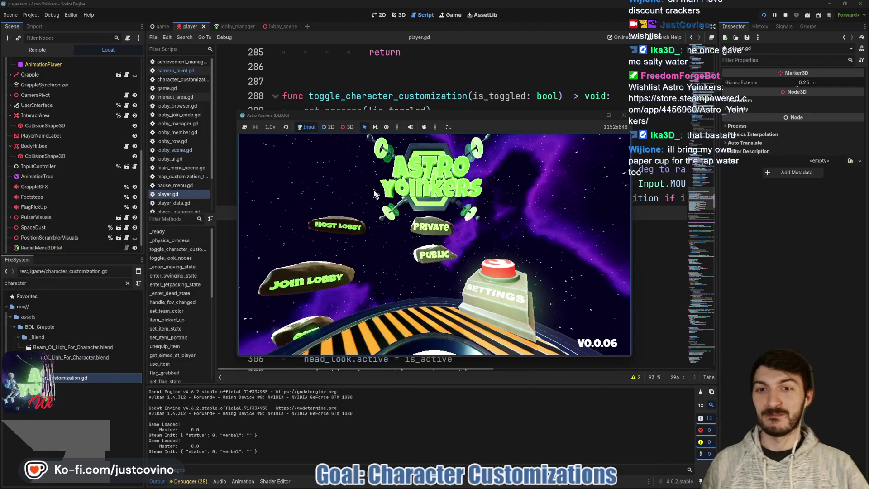
pyautogui.click(447, 202)
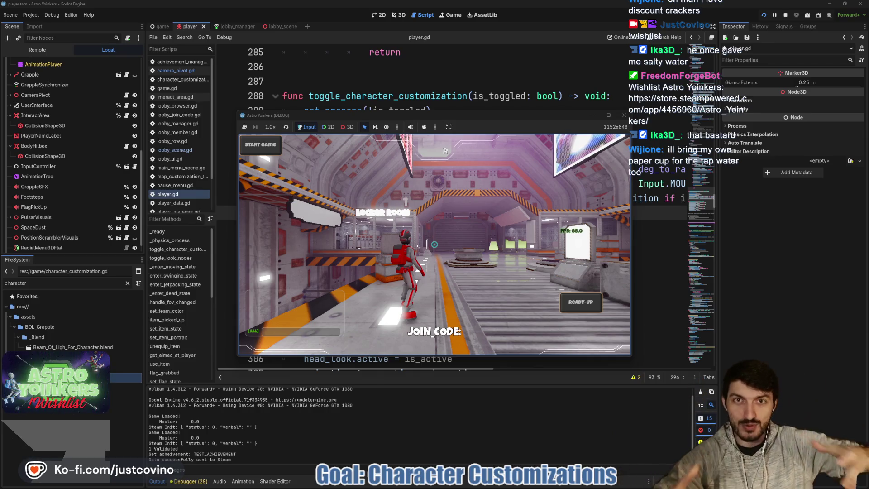
pyautogui.press('space')
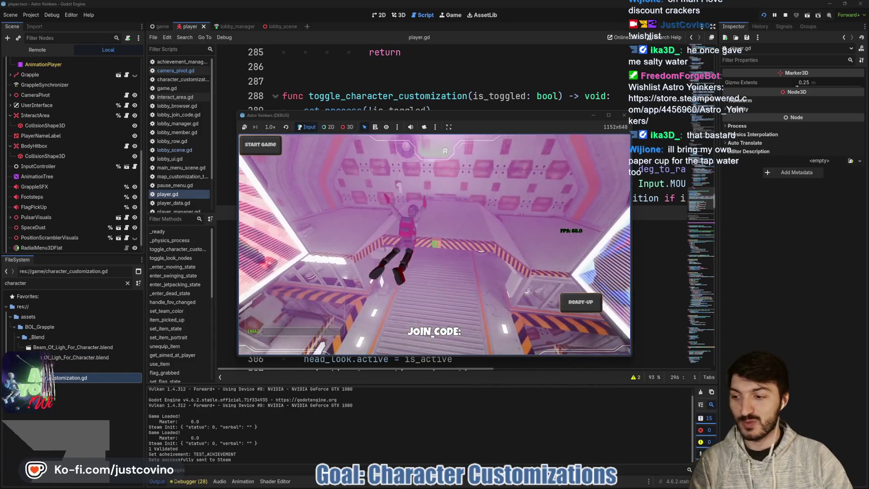
pyautogui.press('w')
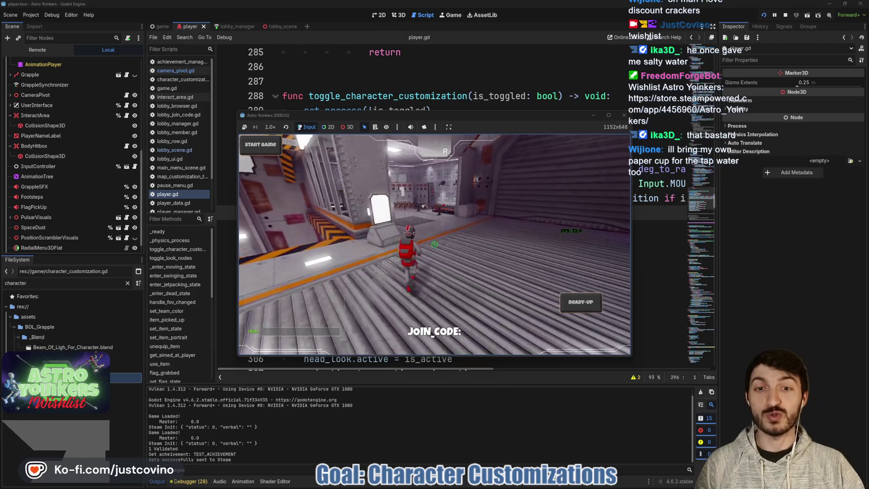
pyautogui.press('w')
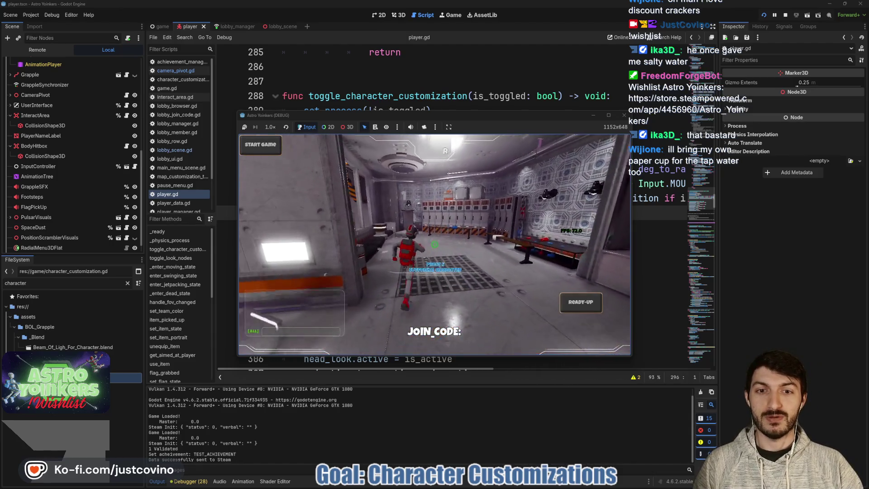
pyautogui.press('e')
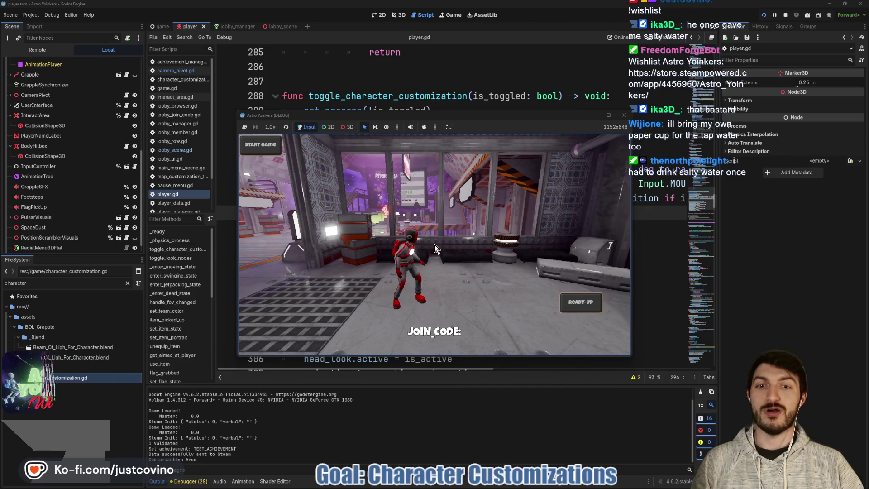
pyautogui.press('F8')
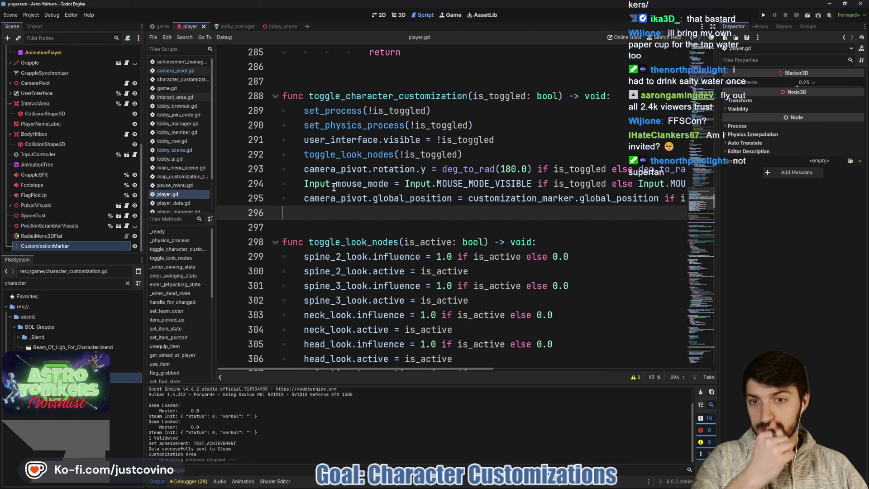
# Step: Cut the camera_pivot.global_position assignment from line 295 and remove the empty line
pyautogui.moveTo(304, 198); pyautogui.dragTo(692, 200)
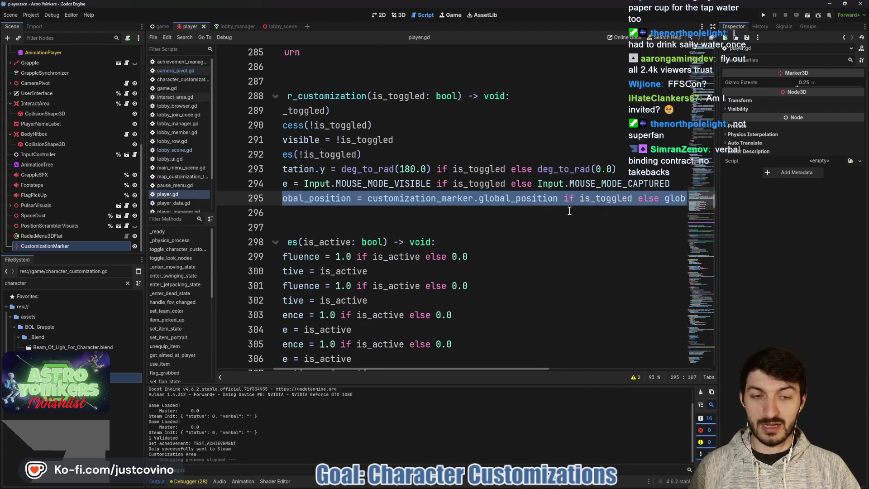
pyautogui.hotkey('ctrl', 'x')
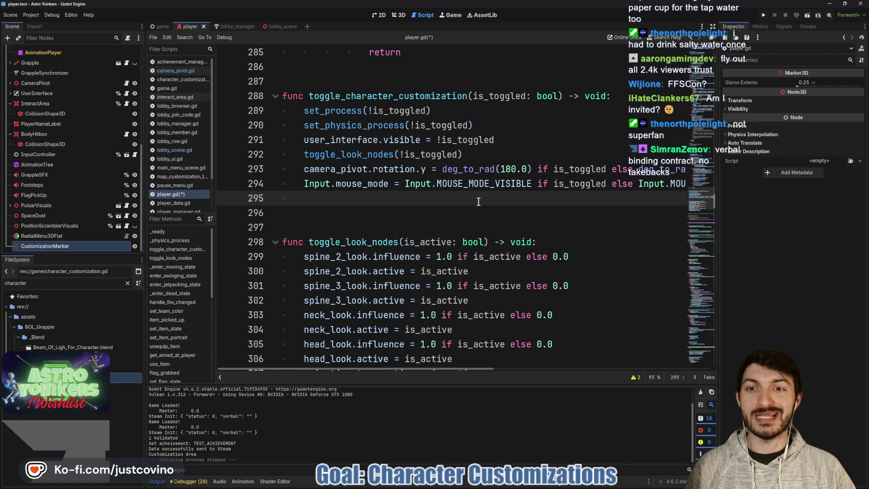
pyautogui.press('BackSpace')
pyautogui.hscroll(-3, 466, 195)
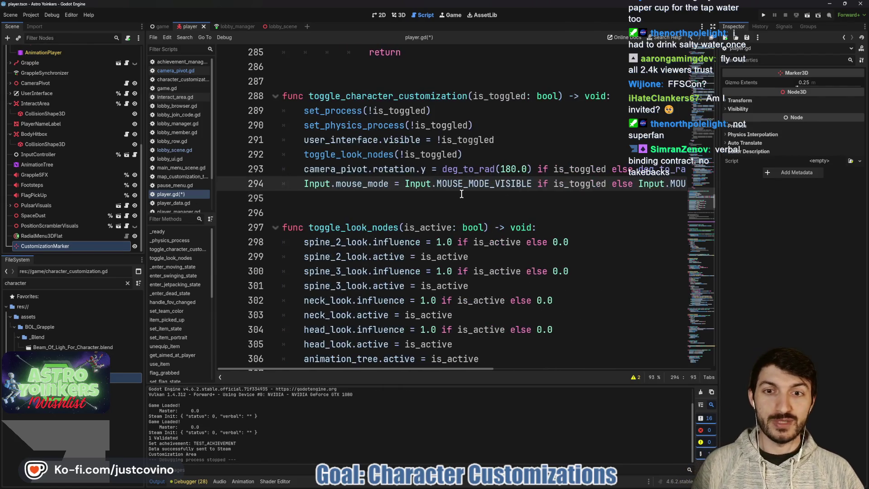
# Step: Paste the assignment on a new indented line after toggle_look_nodes(!is_toggled) and save player.gd
pyautogui.click(486, 157)
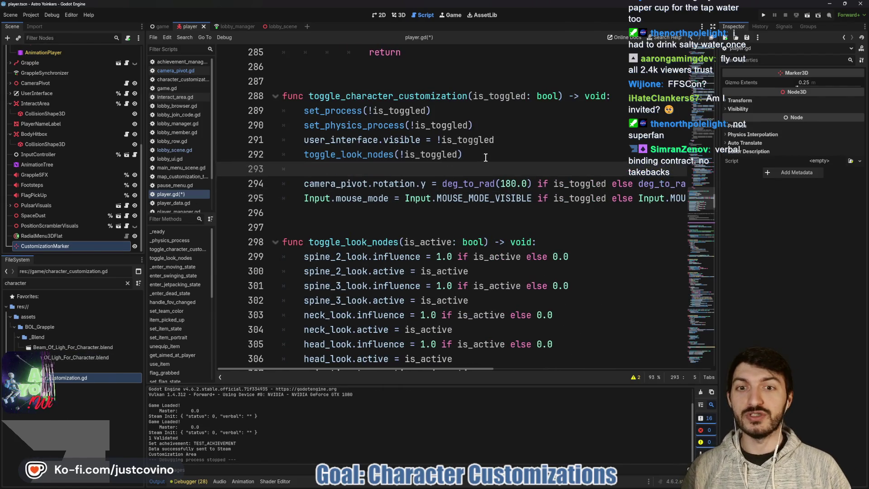
pyautogui.press('Return')
pyautogui.hotkey('ctrl', 'v')
pyautogui.hscroll(-3, 340, 203)
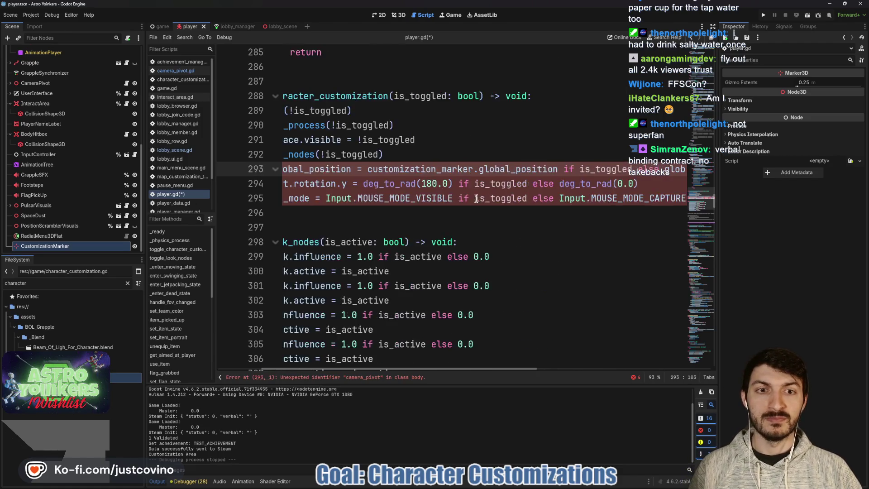
pyautogui.click(284, 169)
pyautogui.press('Tab')
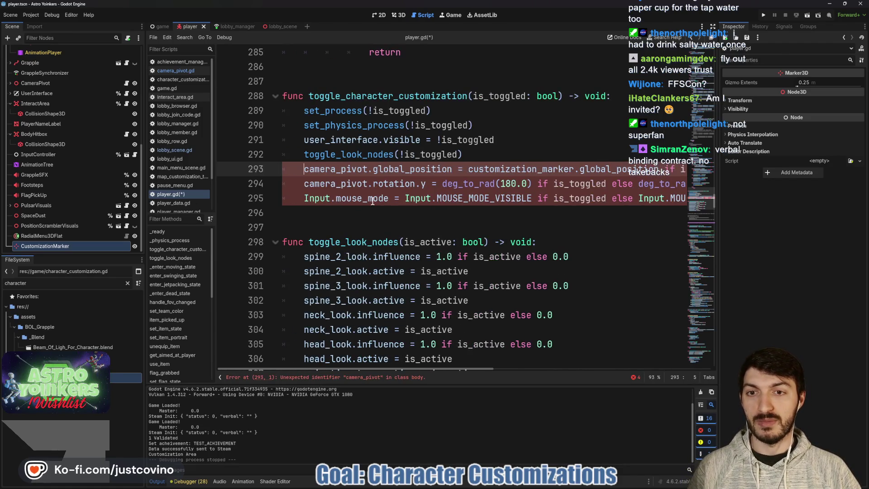
pyautogui.press('Down')
pyautogui.press('Down')
pyautogui.press('Down')
pyautogui.hotkey('ctrl', 's')
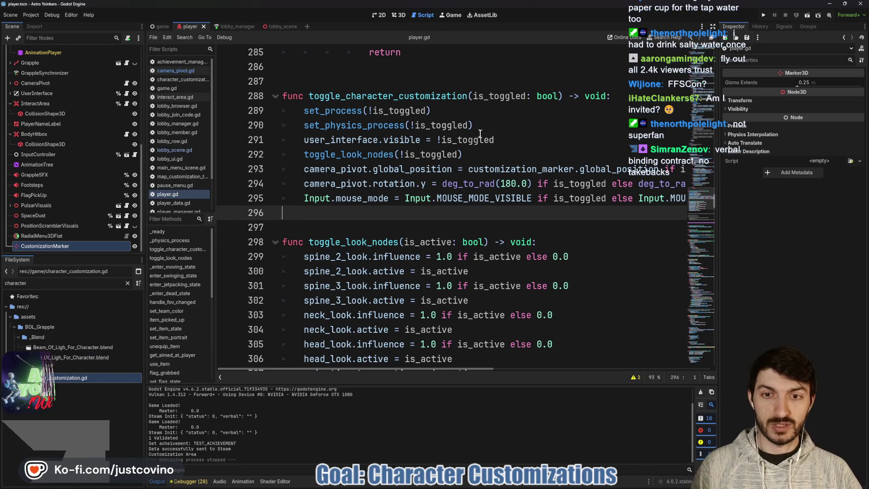
pyautogui.click(760, 17)
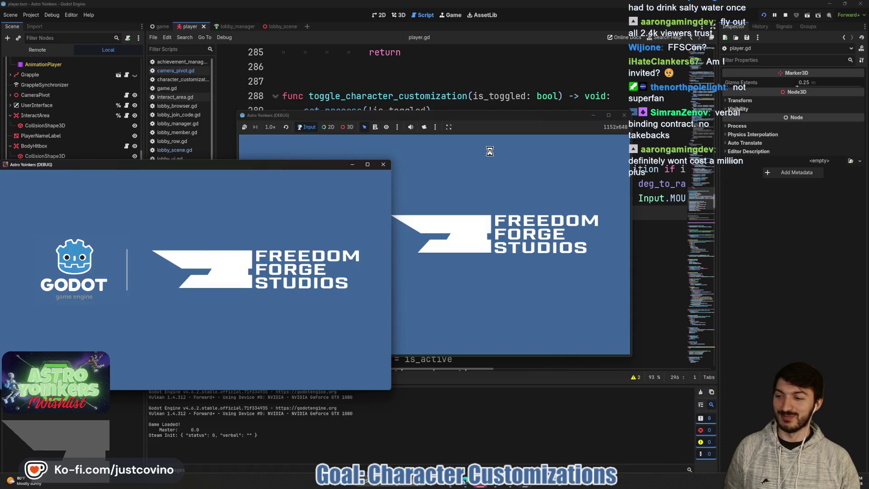
pyautogui.click(387, 164)
pyautogui.click(308, 260)
pyautogui.click(429, 227)
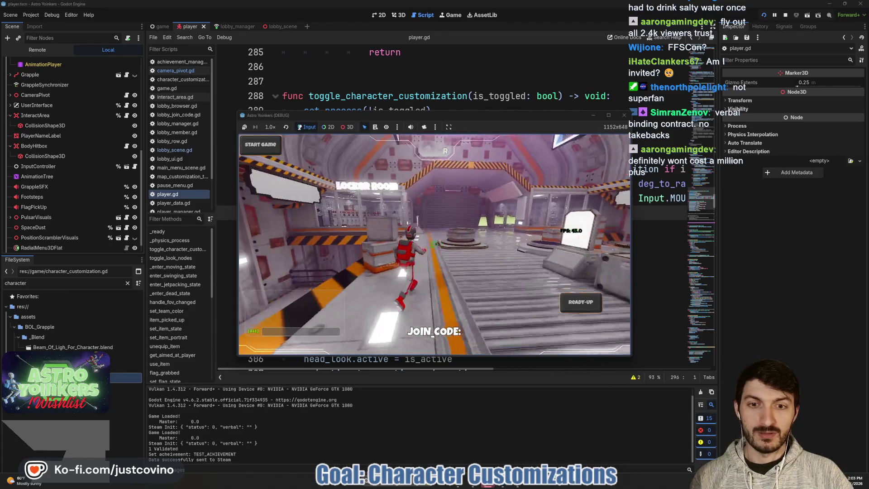
pyautogui.press('w')
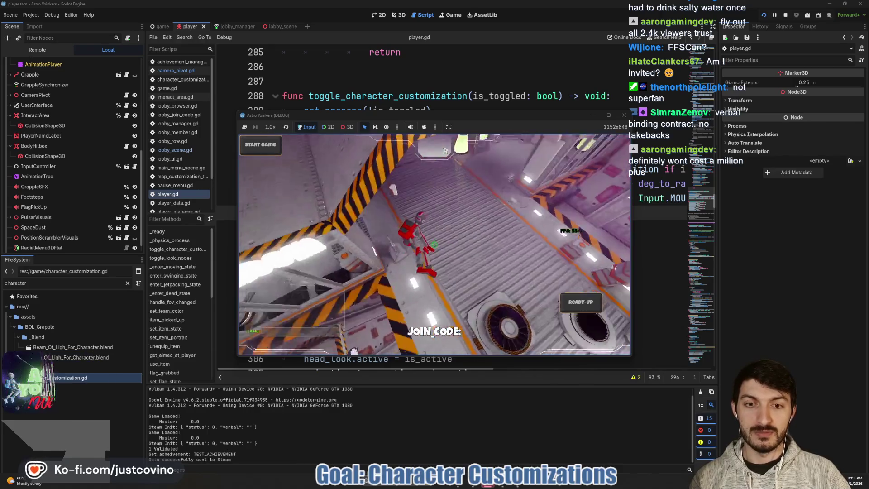
pyautogui.press('w')
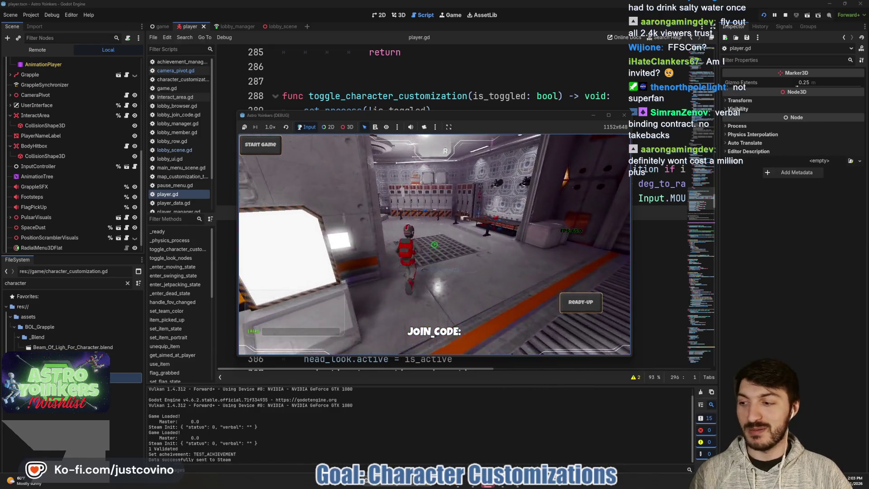
pyautogui.press('w')
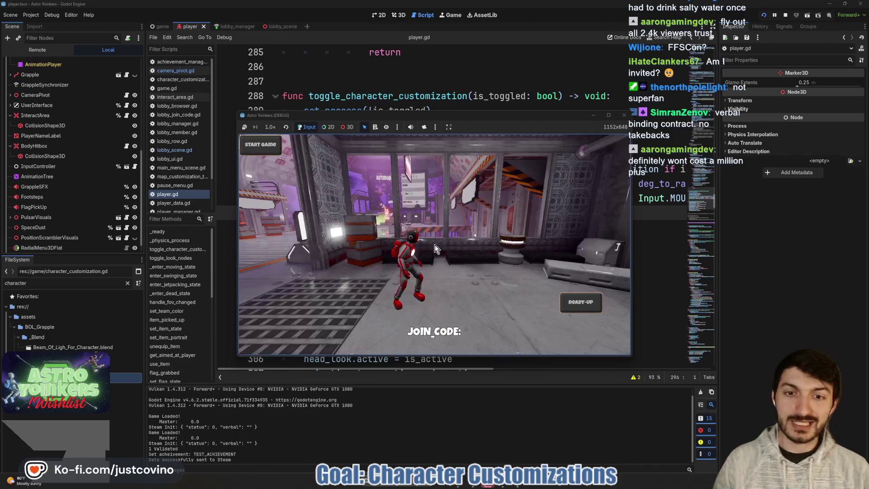
pyautogui.press('F8')
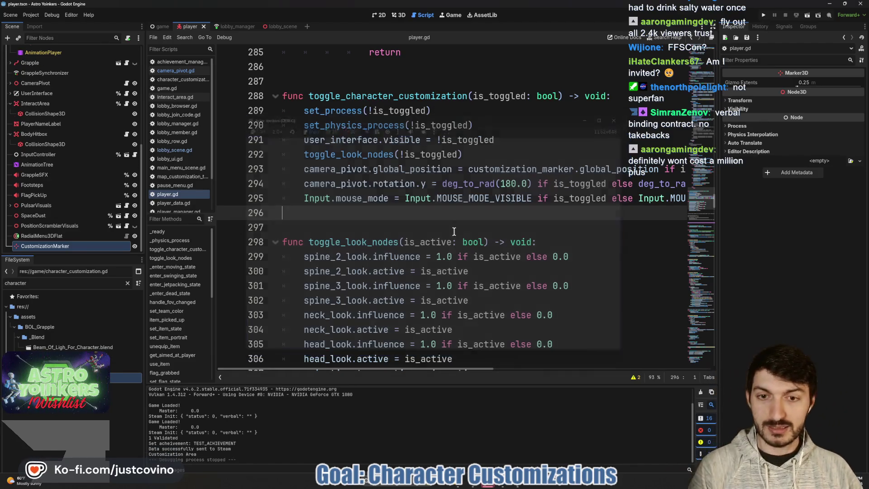
# Step: Start a new line right after the toggle_look_nodes call in toggle_character_customization
pyautogui.click(343, 184)
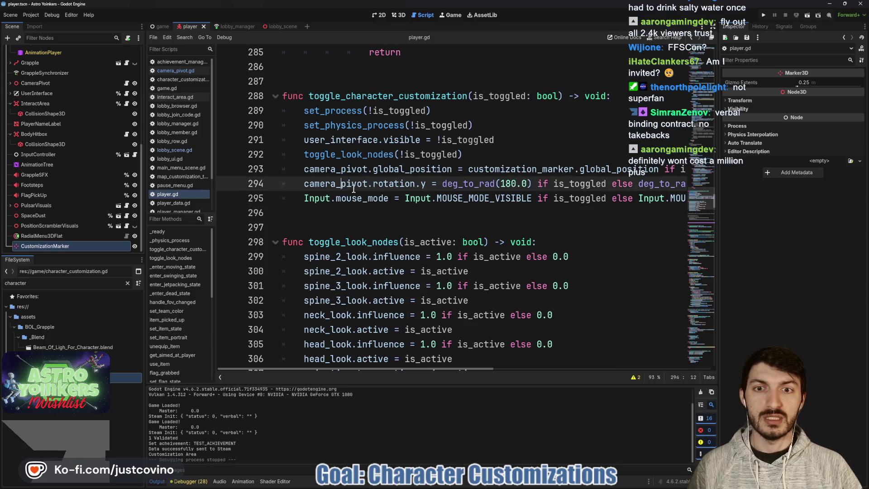
pyautogui.doubleClick(348, 158)
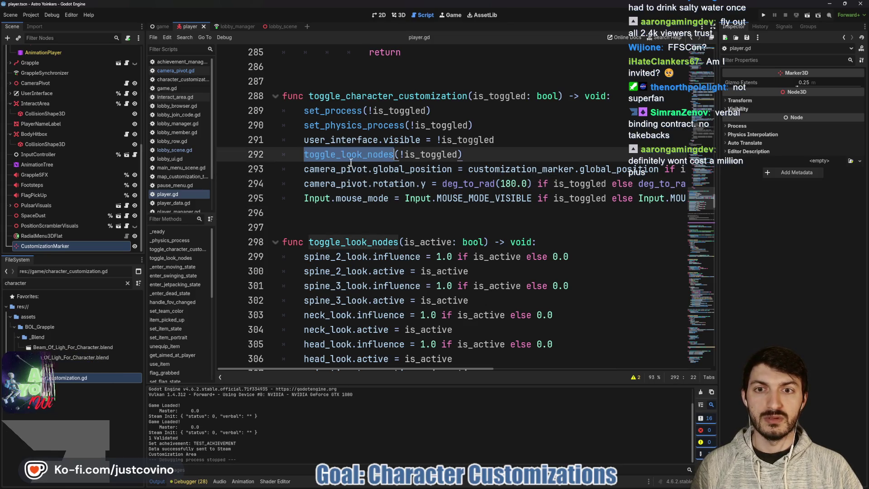
pyautogui.scroll(-4, 387, 252)
pyautogui.scroll(5, 387, 252)
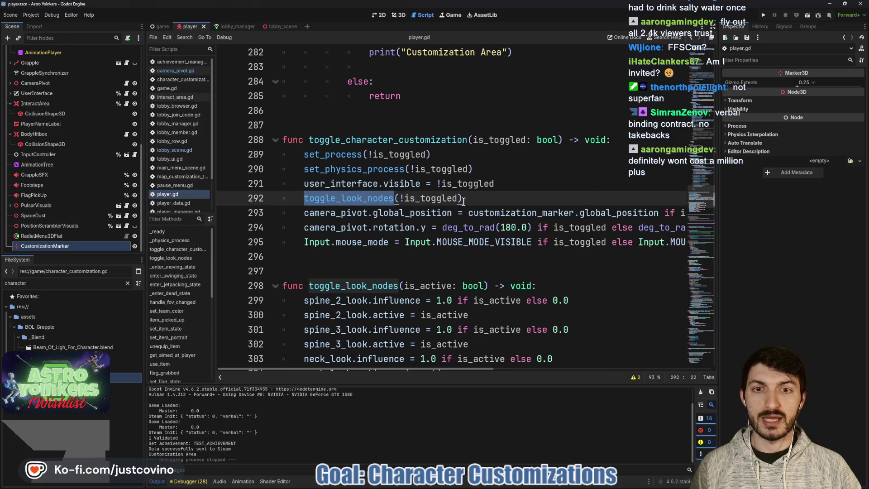
pyautogui.click(303, 227)
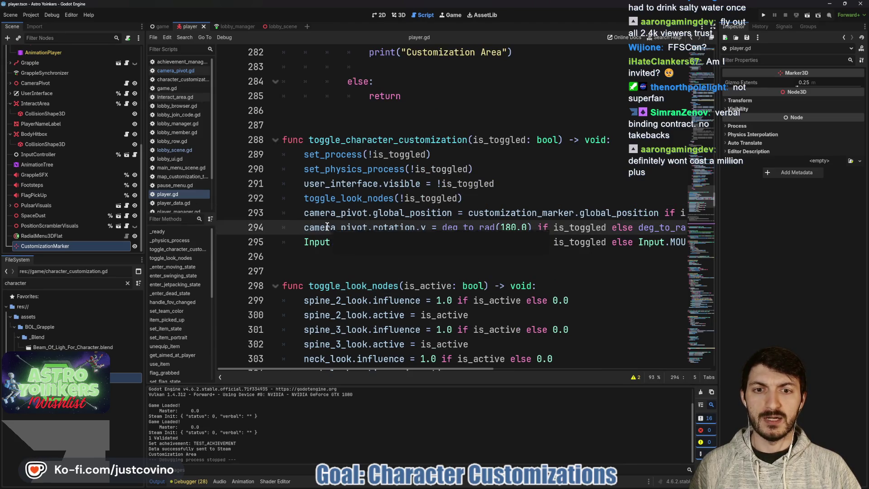
pyautogui.click(478, 198)
pyautogui.press('Return')
# Step: Enter camera_pivot.set_physics_process(false) on that line and save player.gd
pyautogui.write('camera_pivot.set_')
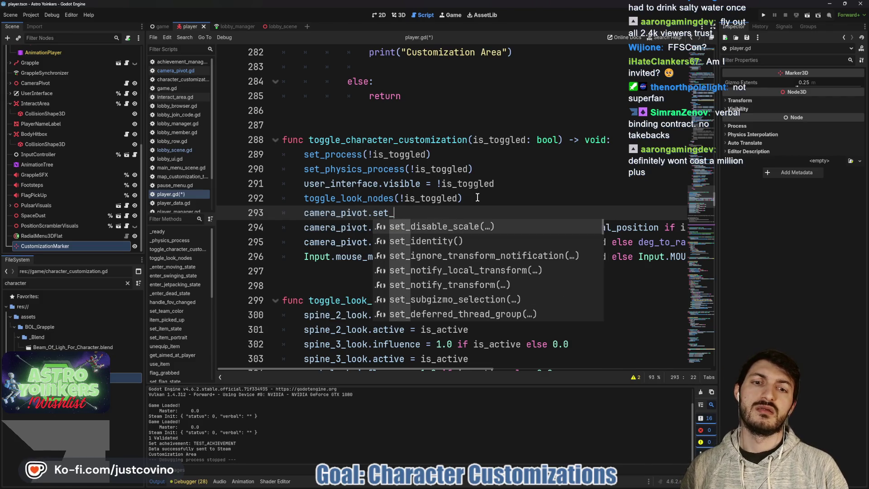
pyautogui.write('phys')
pyautogui.press('Return')
pyautogui.write('false')
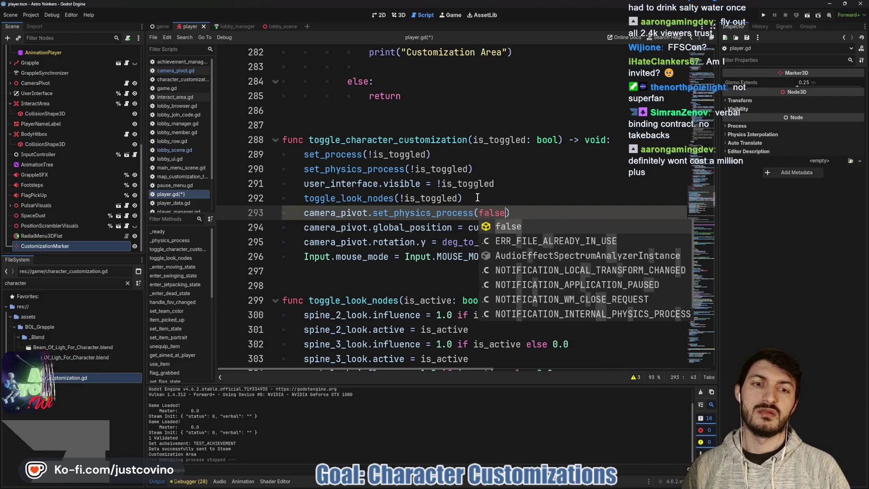
pyautogui.press('Escape')
pyautogui.press('Right')
pyautogui.hotkey('ctrl', 's')
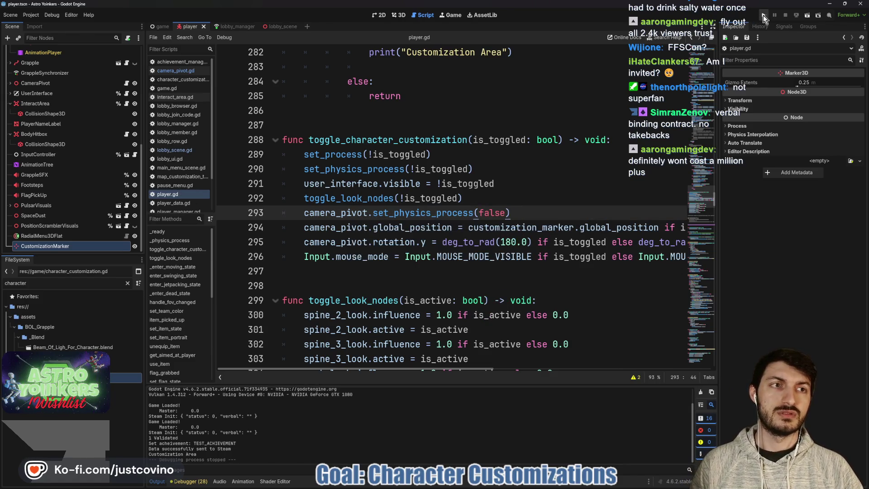
pyautogui.click(764, 16)
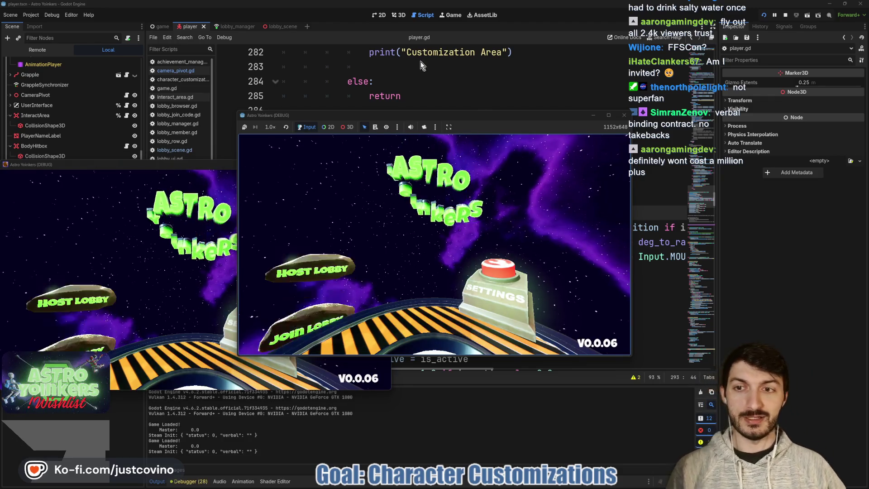
pyautogui.click(199, 165)
pyautogui.click(311, 202)
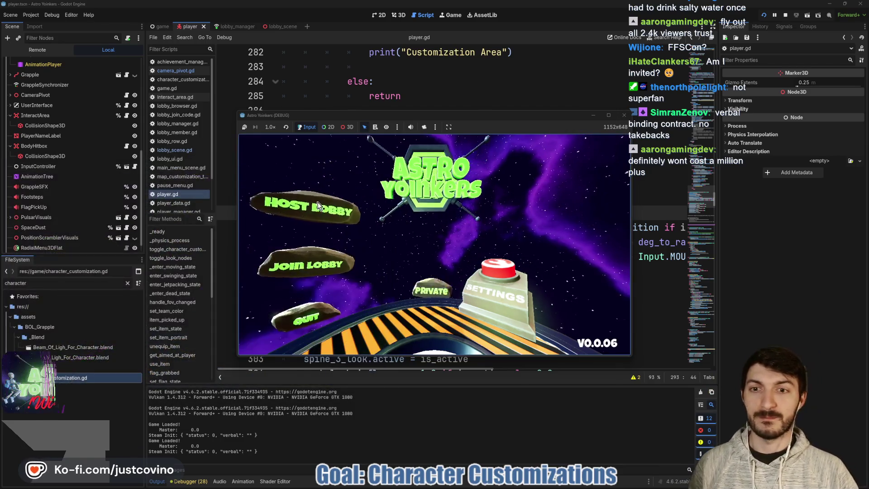
pyautogui.click(420, 203)
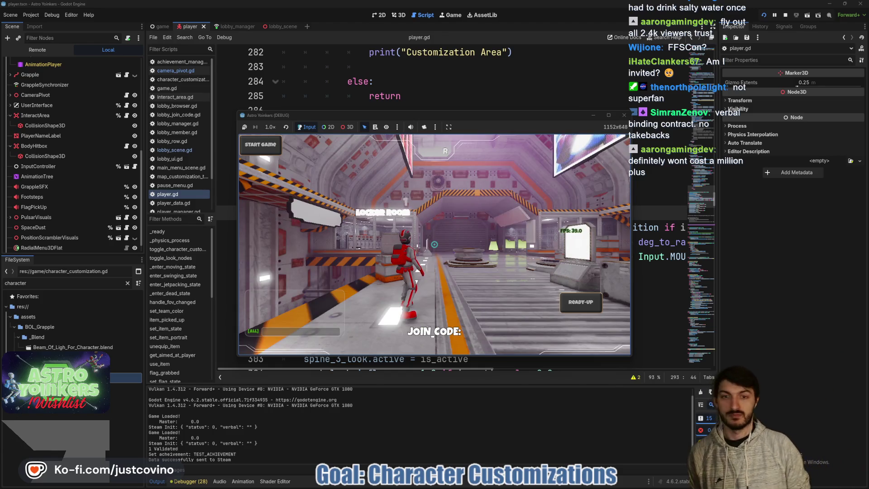
pyautogui.press('space')
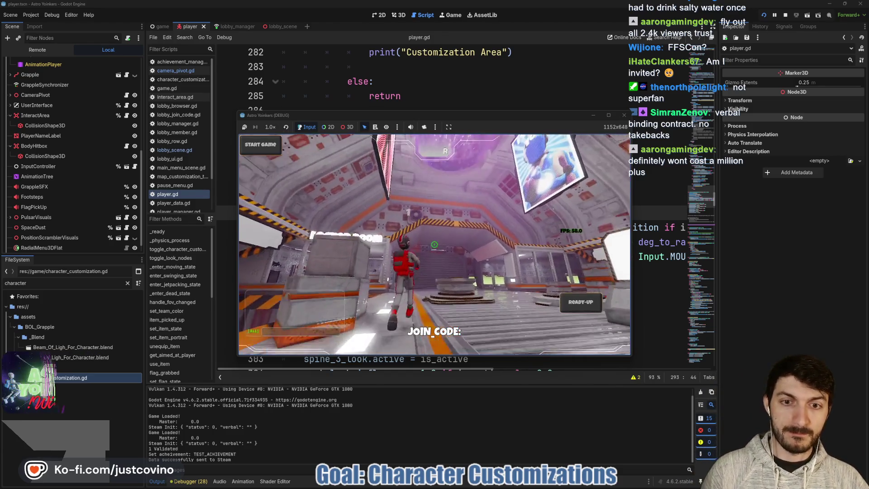
pyautogui.press('w')
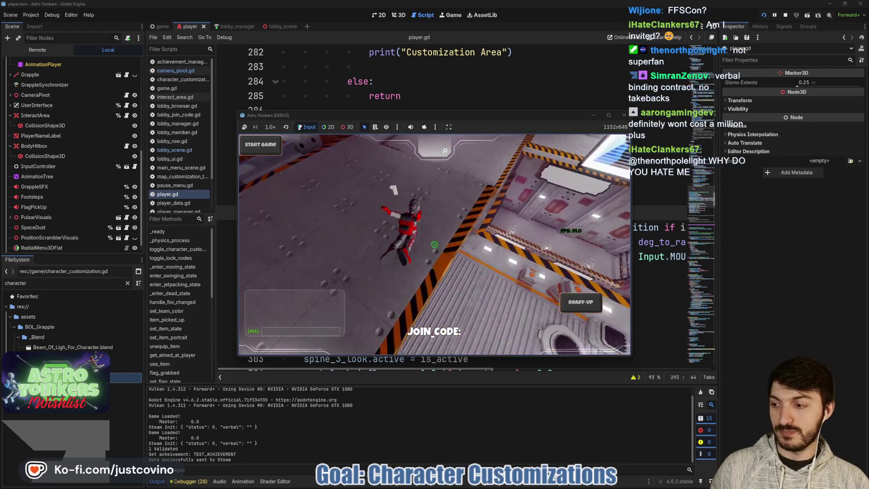
pyautogui.press('w')
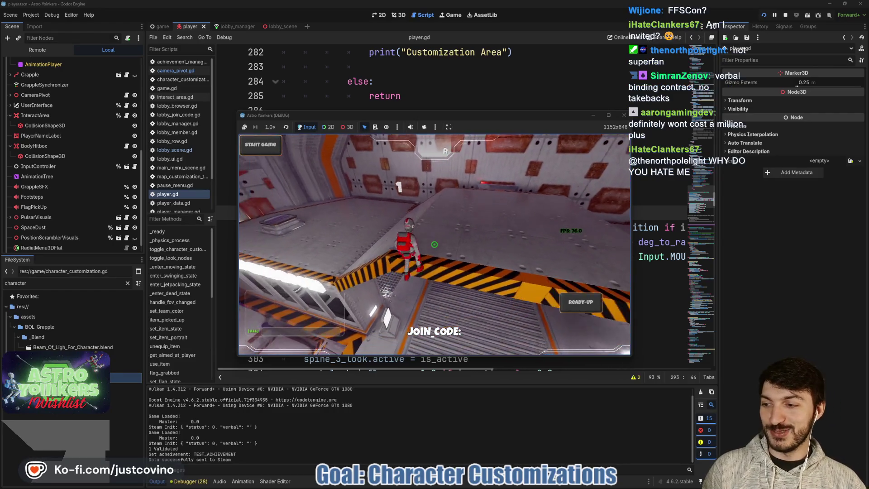
pyautogui.press('w')
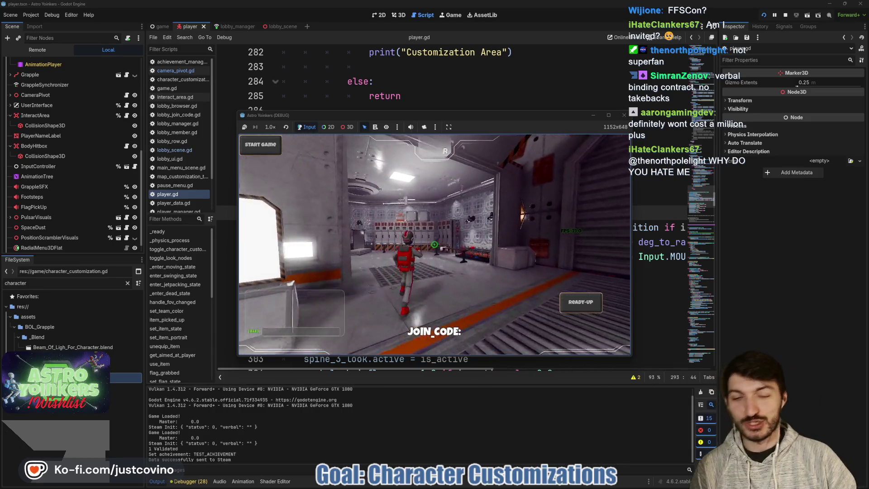
pyautogui.press('e')
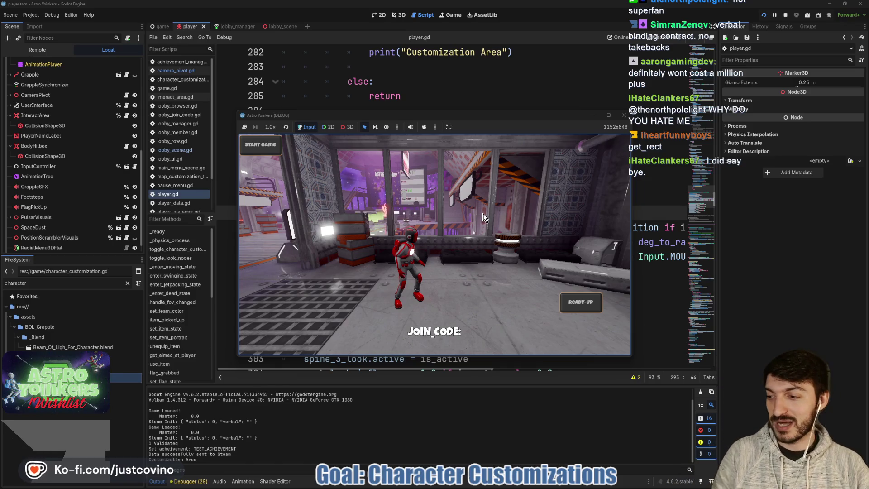
pyautogui.click(624, 115)
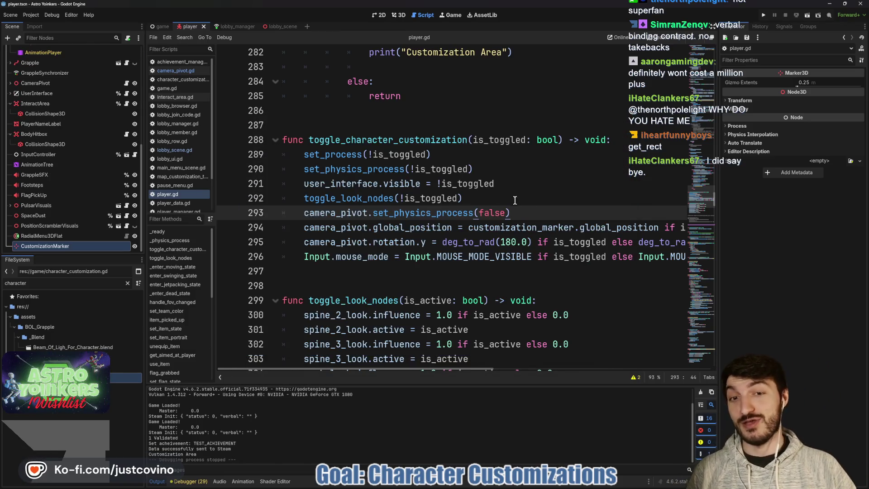
# Step: Save and switch the editor to the player scene's 3D view
pyautogui.hotkey('ctrl', 's')
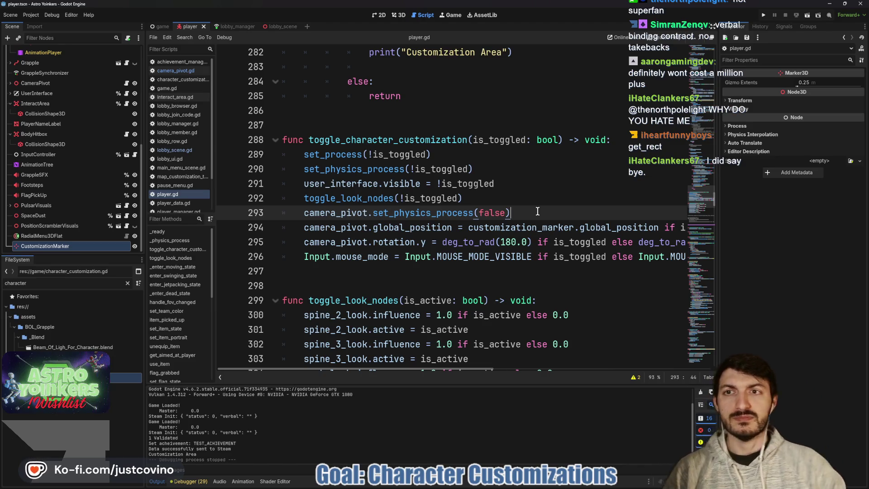
pyautogui.click(399, 15)
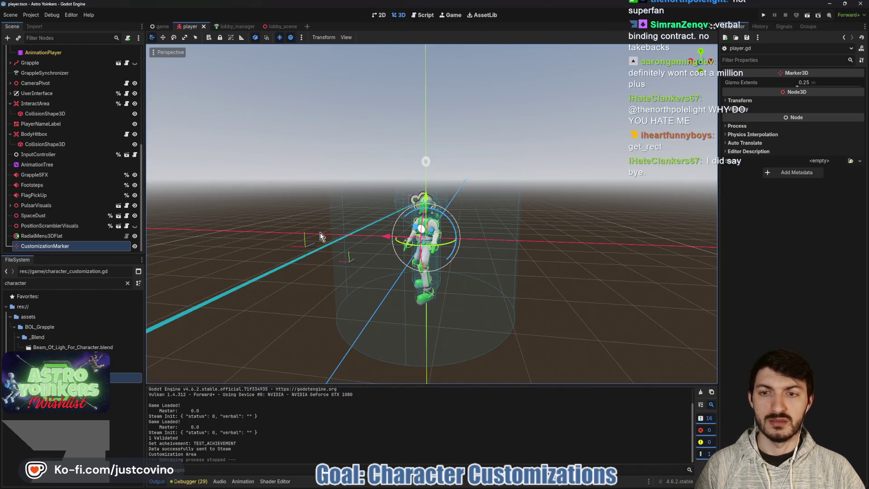
# Step: Shift the CustomizationMarker slightly along one axis, save the player scene, and run the game
pyautogui.moveTo(460, 229); pyautogui.dragTo(253, 234)
pyautogui.hotkey('ctrl', 's')
pyautogui.click(763, 15)
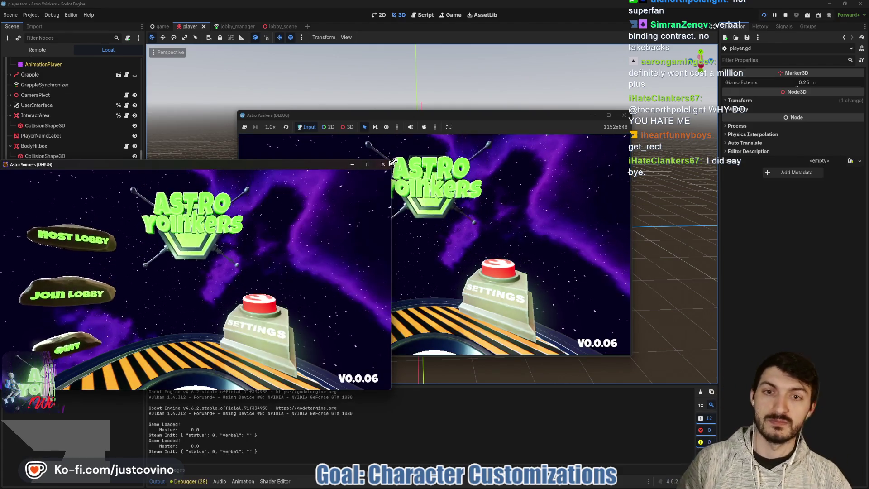
# Step: Host a private lobby, walk to the lockers, enter and leave customization, then stop the game
pyautogui.click(310, 202)
pyautogui.click(414, 209)
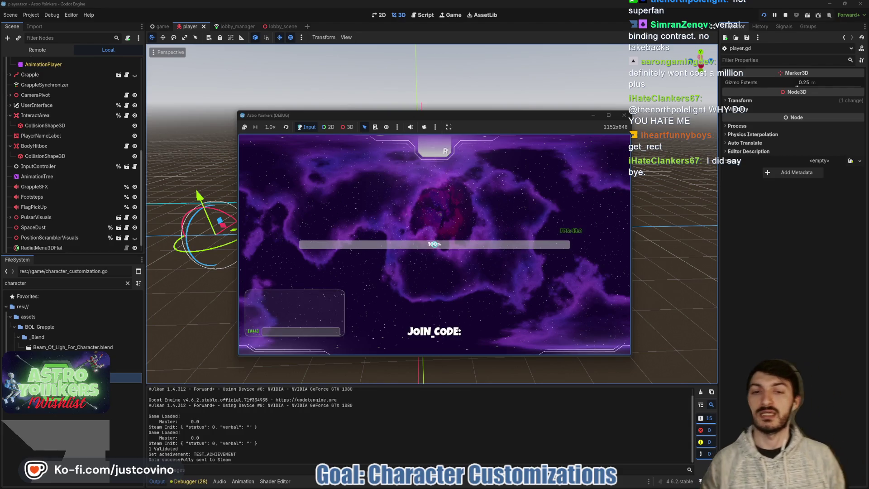
pyautogui.press('w')
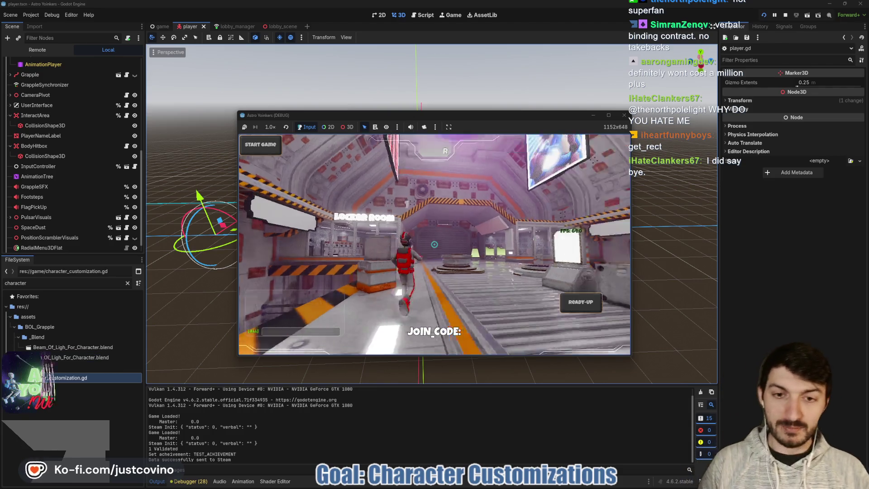
pyautogui.press('w')
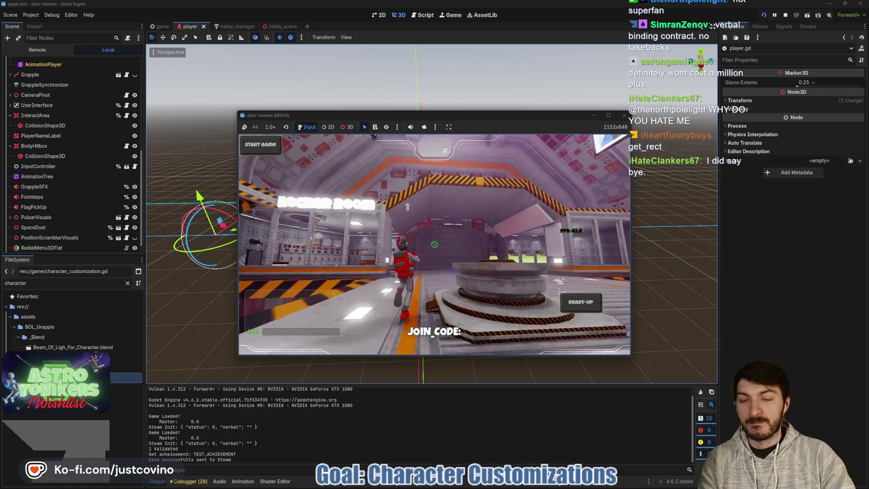
pyautogui.press('w')
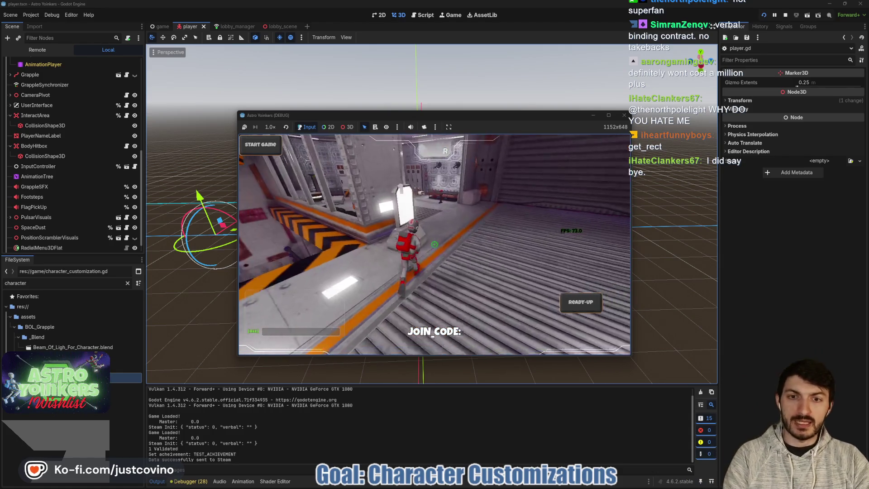
pyautogui.press('w')
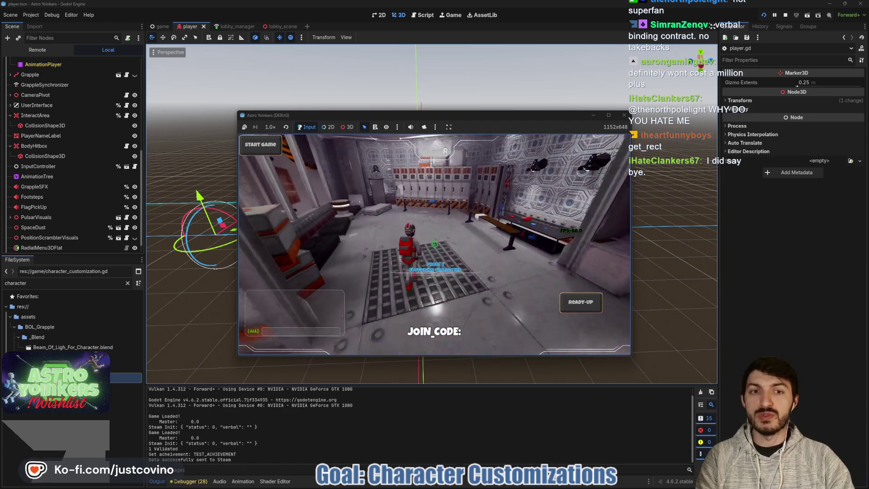
pyautogui.press('e')
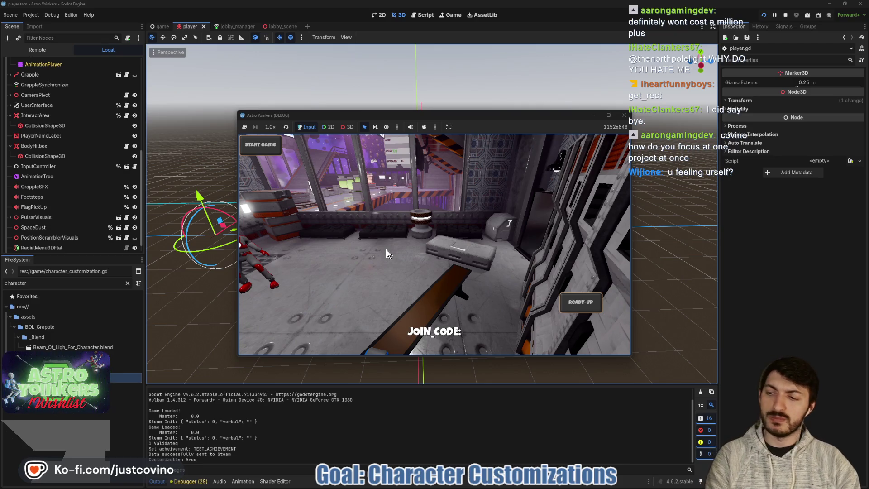
pyautogui.click(441, 236)
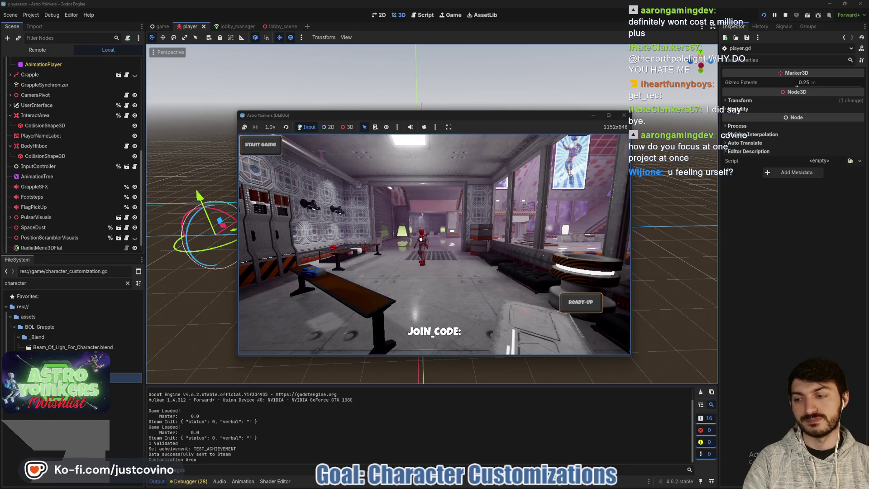
pyautogui.press('F8')
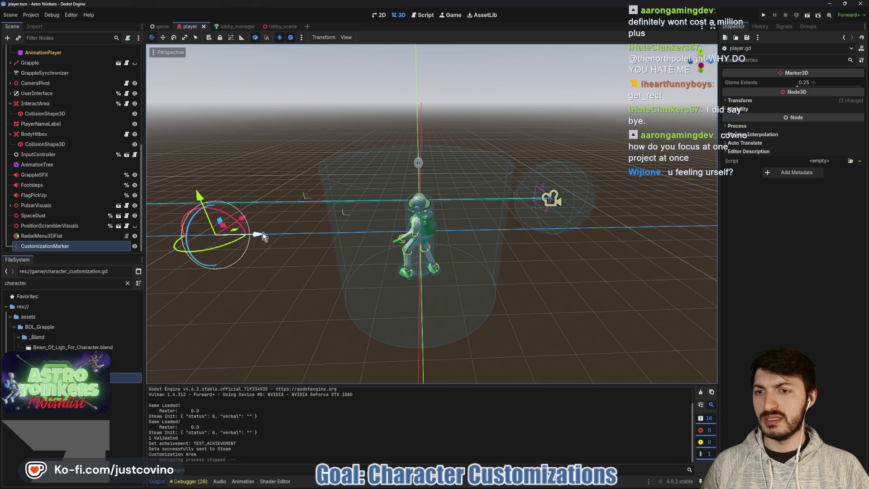
# Step: Move the CustomizationMarker to a new position, save the player scene, and launch the game
pyautogui.moveTo(264, 236); pyautogui.dragTo(313, 236)
pyautogui.scroll(-2, 504, 252)
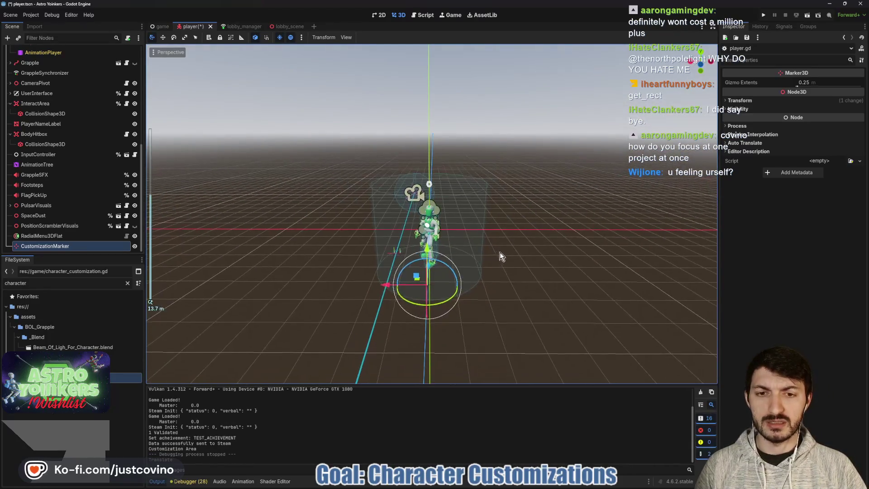
pyautogui.hotkey('ctrl', 's')
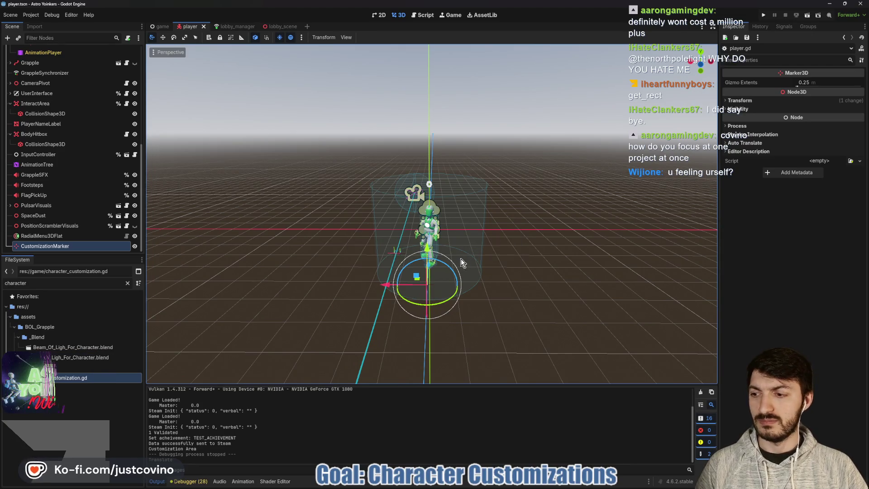
pyautogui.click(765, 15)
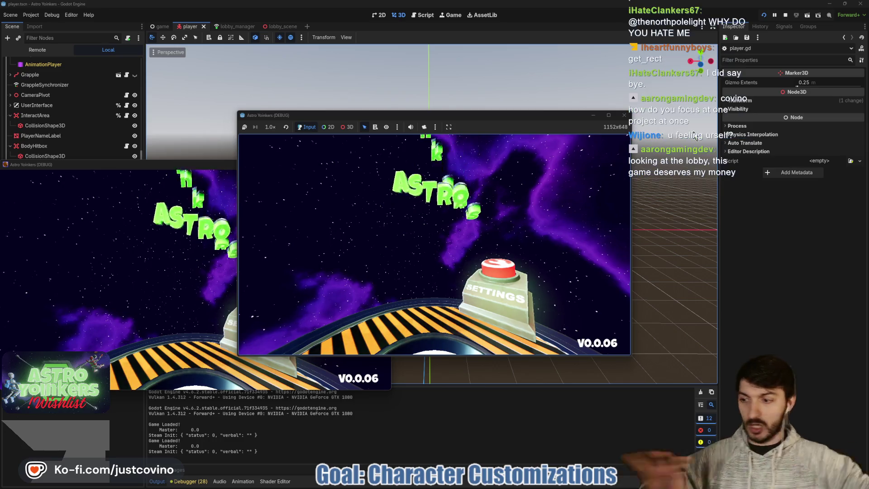
# Step: Close the extra game window and host a private lobby
pyautogui.click(185, 176)
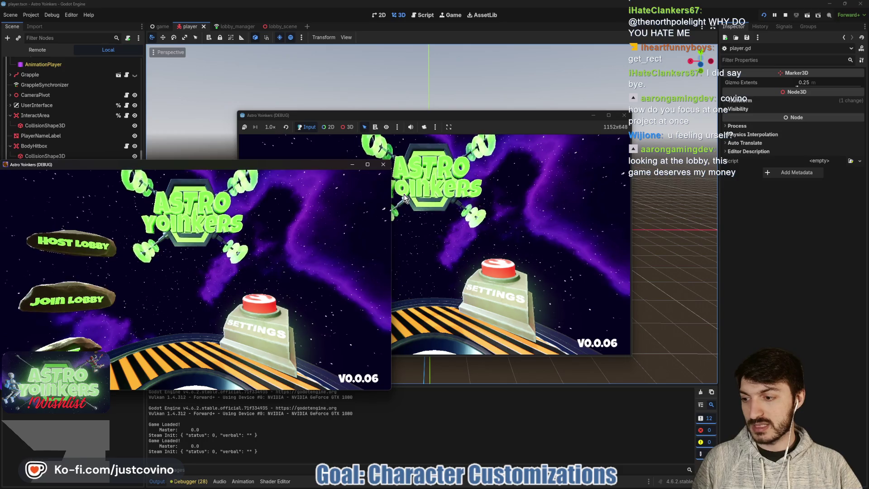
pyautogui.click(383, 165)
pyautogui.click(323, 213)
pyautogui.click(431, 210)
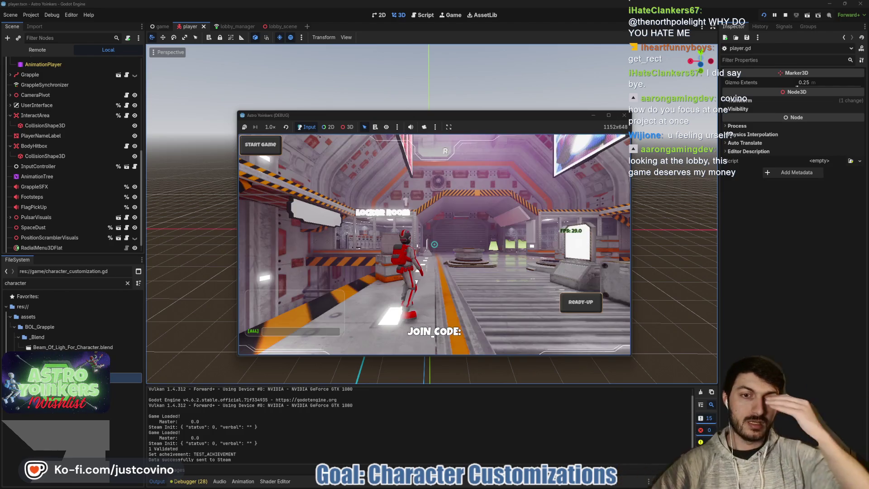
# Step: Walk to the locker room's customize prompt, enter and exit customization, then stop the game
pyautogui.press('w')
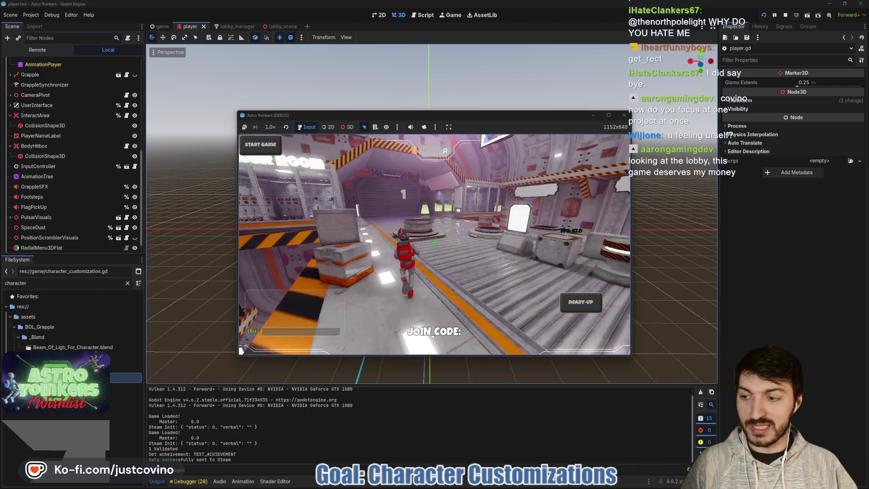
pyautogui.press('space')
pyautogui.press('w')
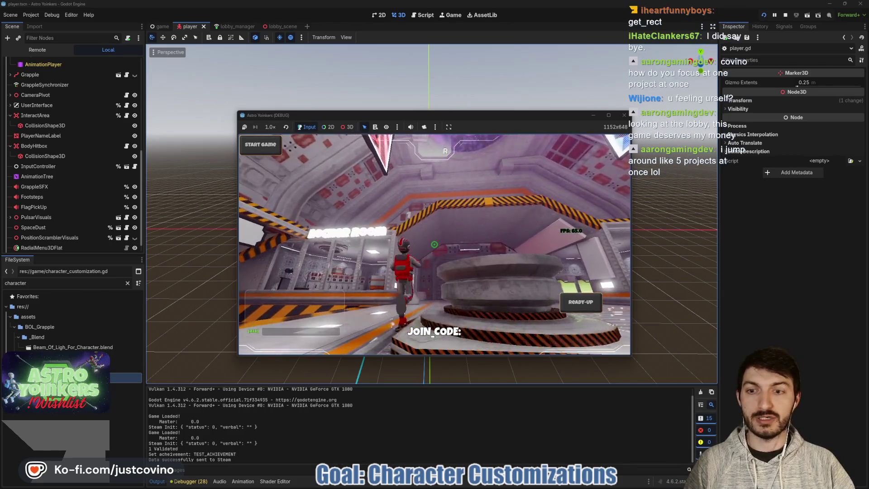
pyautogui.press('w')
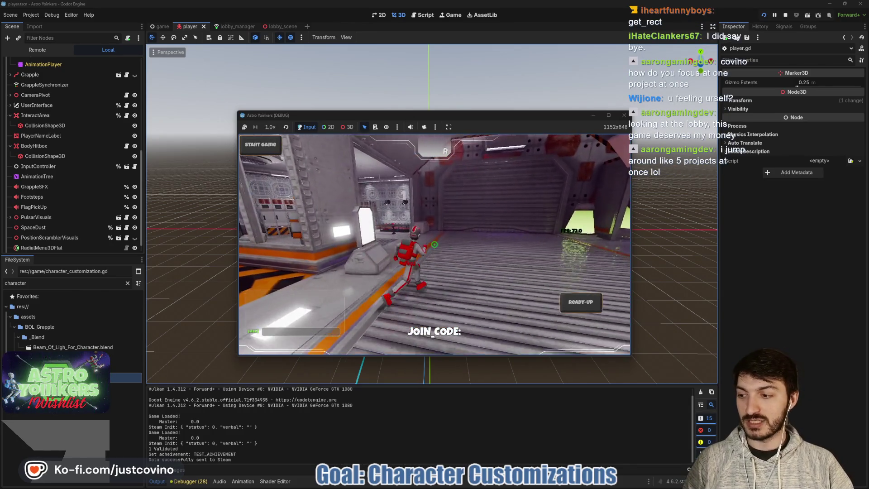
pyautogui.press('w')
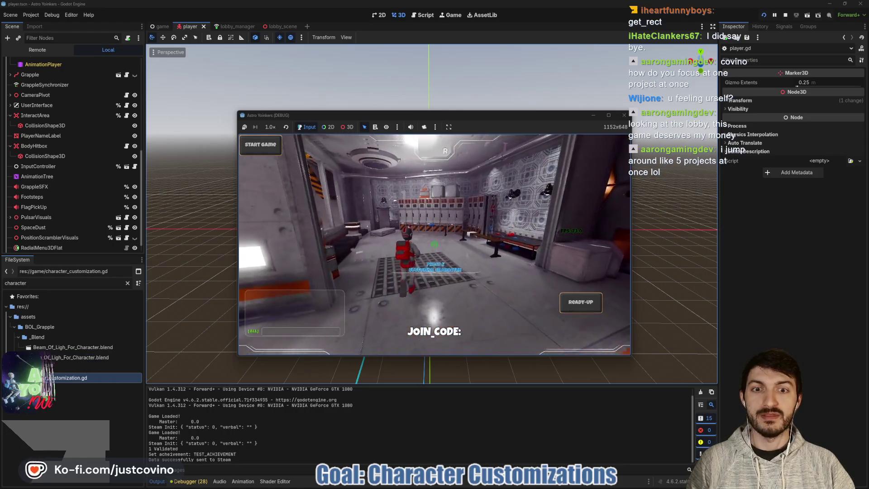
pyautogui.press('w')
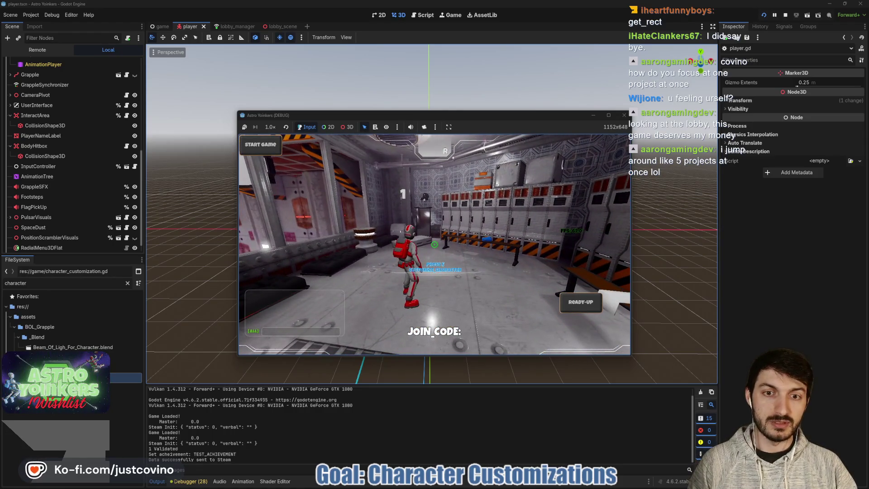
pyautogui.press('e')
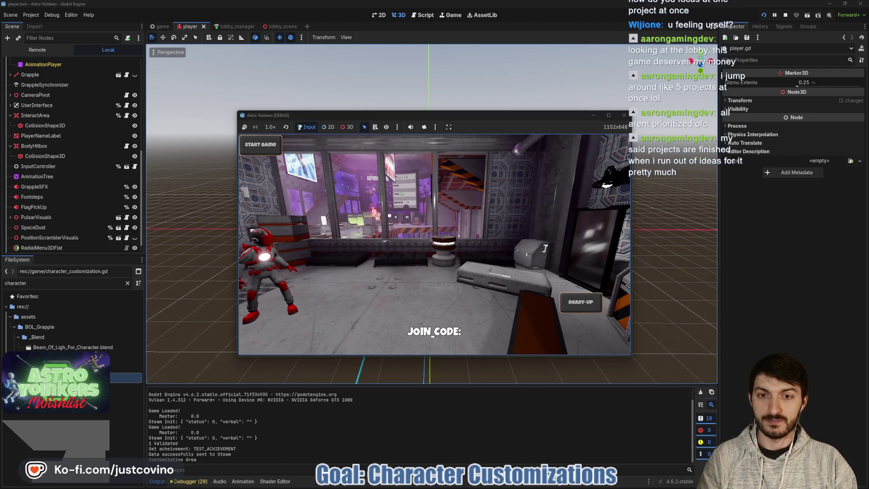
pyautogui.click(439, 243)
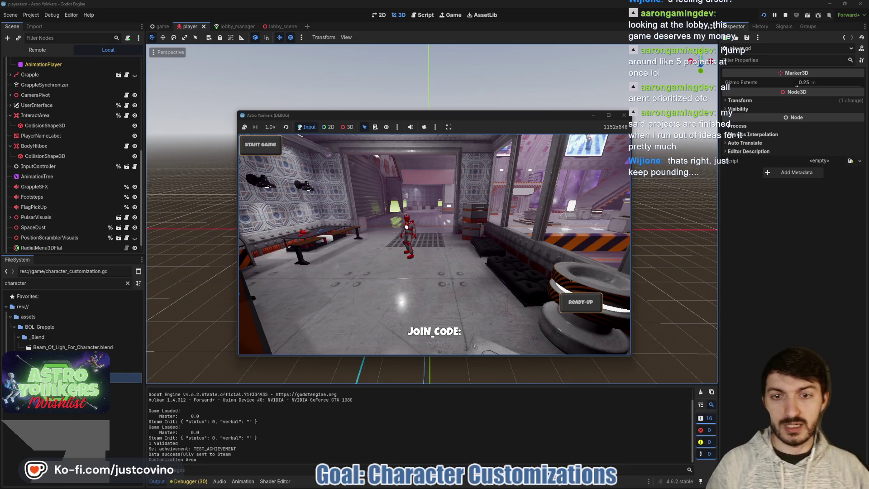
pyautogui.press('F8')
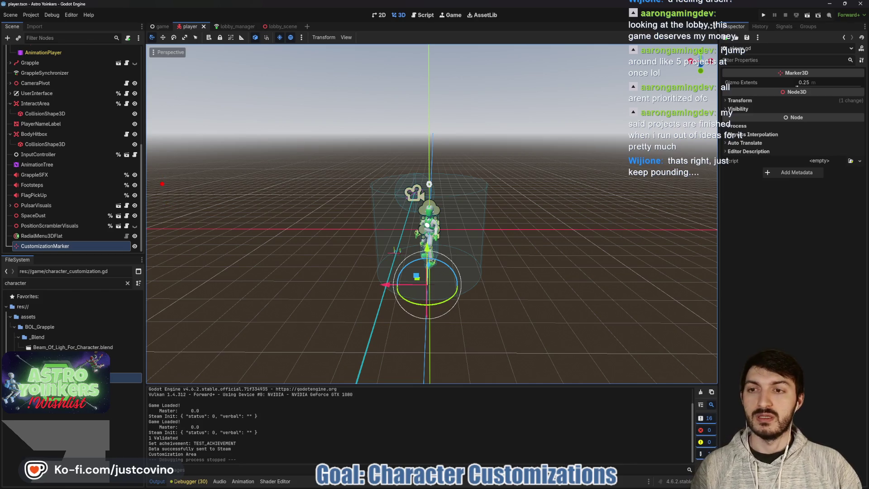
pyautogui.moveTo(174, 173)
pyautogui.mouseDown()
pyautogui.moveTo(240, 83)
pyautogui.moveTo(273, 145)
pyautogui.moveTo(274, 303)
pyautogui.mouseUp()
pyautogui.moveTo(356, 297)
pyautogui.mouseDown()
pyautogui.moveTo(453, 108)
pyautogui.moveTo(507, 62)
pyautogui.mouseUp()
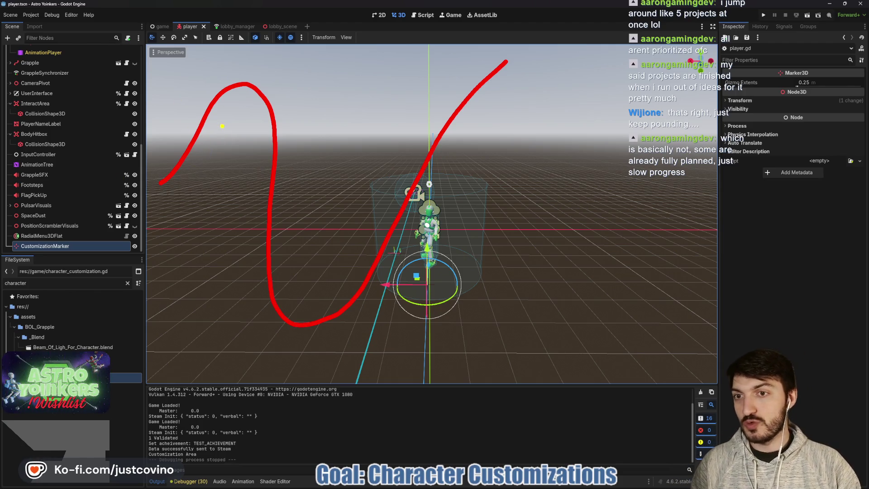
pyautogui.moveTo(248, 132); pyautogui.dragTo(240, 168)
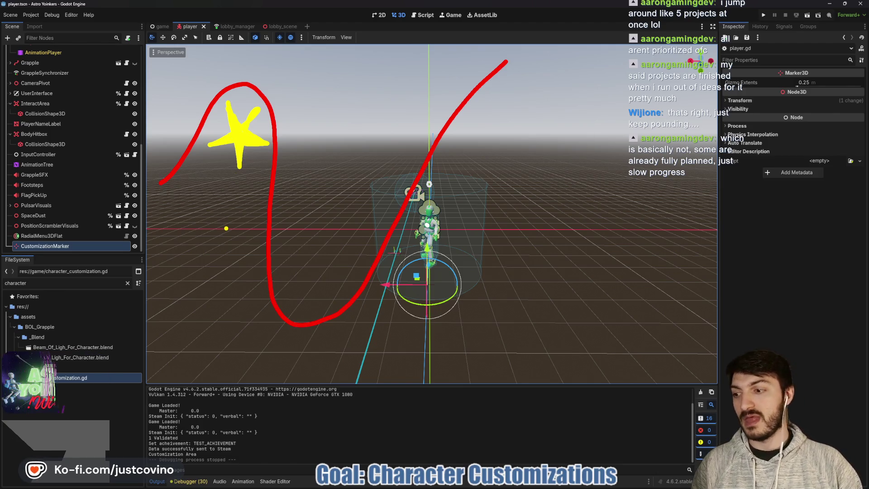
pyautogui.moveTo(250, 267); pyautogui.dragTo(401, 277)
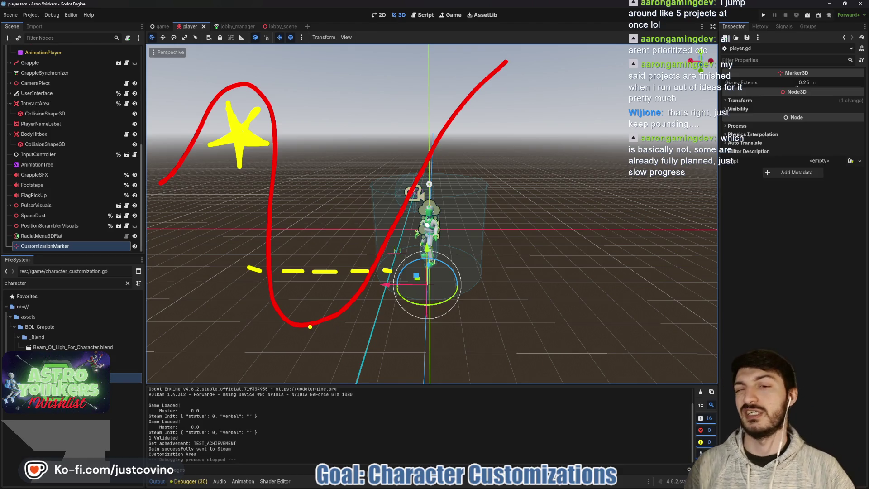
pyautogui.moveTo(275, 323); pyautogui.dragTo(193, 205)
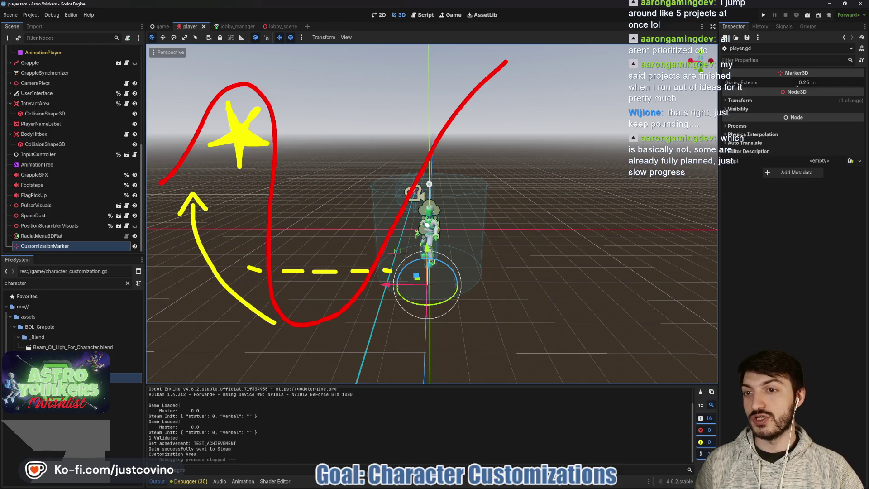
pyautogui.moveTo(277, 87); pyautogui.dragTo(327, 217)
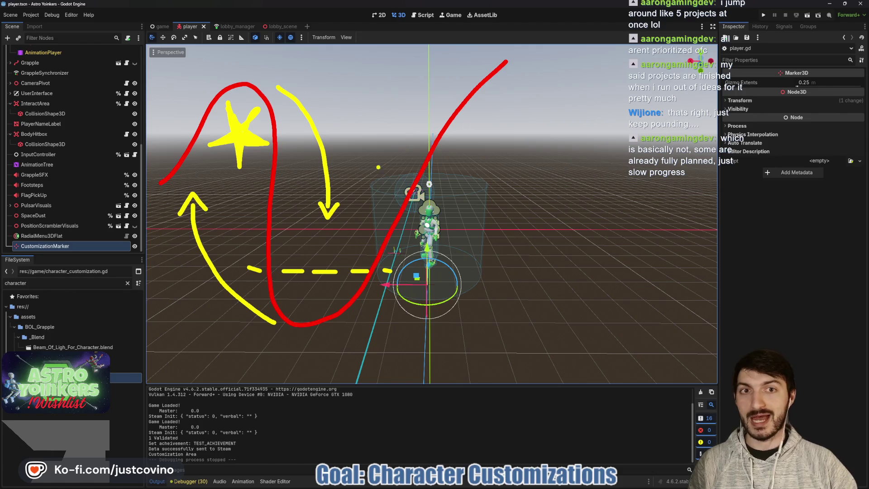
pyautogui.moveTo(504, 77)
pyautogui.mouseDown()
pyautogui.moveTo(555, 49)
pyautogui.moveTo(498, 48)
pyautogui.mouseUp()
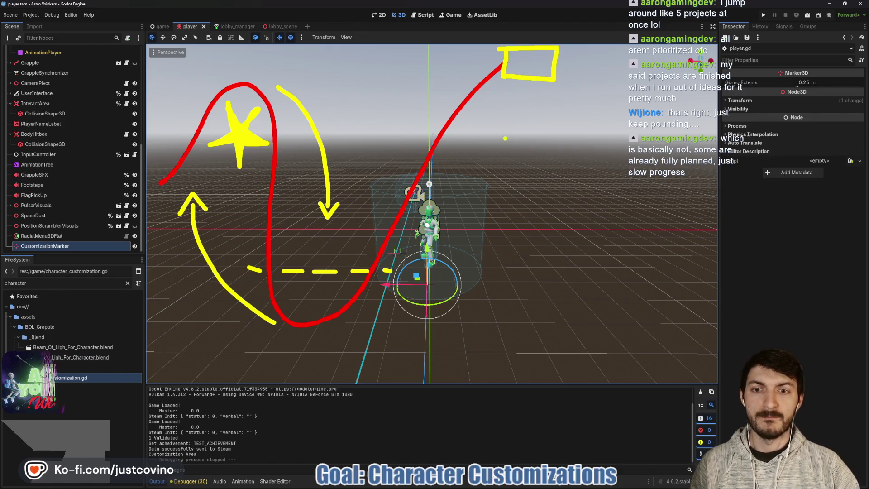
pyautogui.moveTo(306, 300)
pyautogui.mouseDown()
pyautogui.moveTo(348, 349)
pyautogui.moveTo(286, 300)
pyautogui.mouseUp()
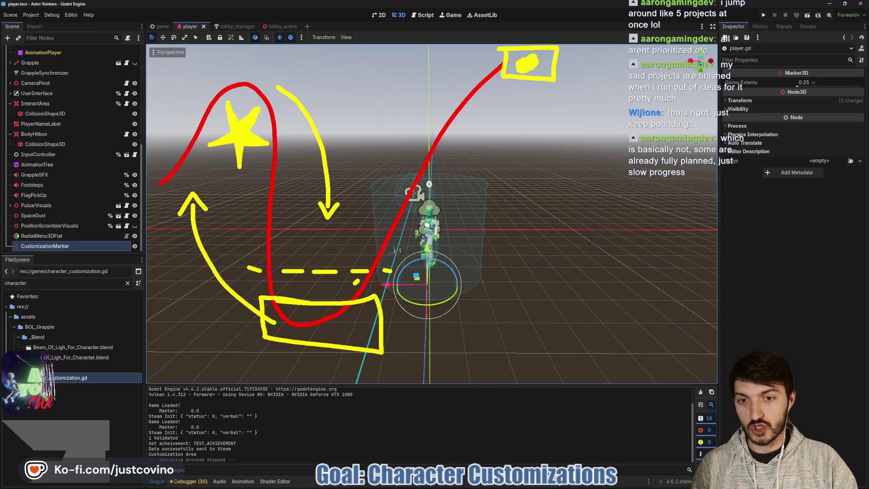
pyautogui.moveTo(376, 256)
pyautogui.mouseDown()
pyautogui.moveTo(385, 240)
pyautogui.moveTo(390, 250)
pyautogui.mouseUp()
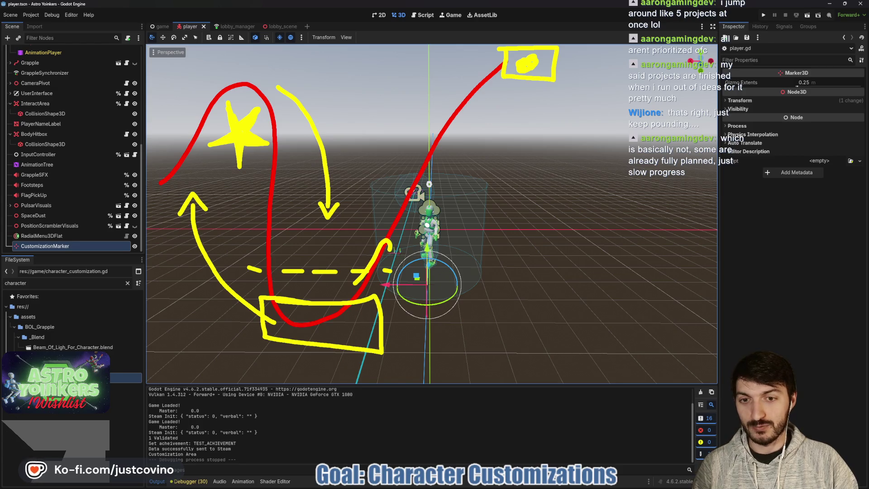
pyautogui.moveTo(345, 310)
pyautogui.mouseDown()
pyautogui.moveTo(264, 300)
pyautogui.moveTo(313, 315)
pyautogui.moveTo(362, 274)
pyautogui.moveTo(395, 210)
pyautogui.mouseUp()
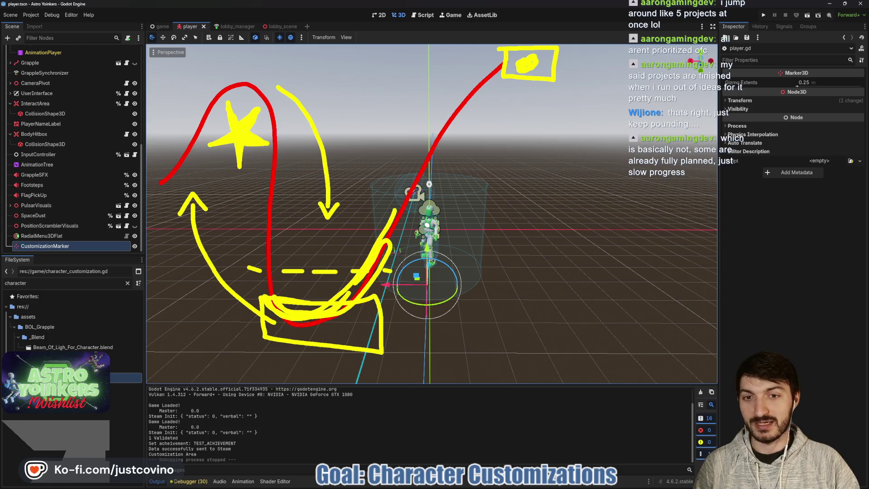
pyautogui.moveTo(273, 292); pyautogui.dragTo(344, 292)
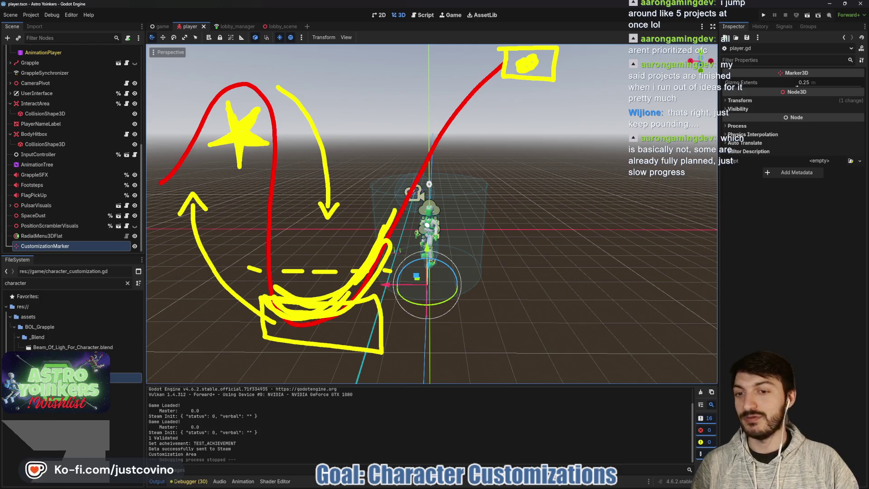
pyautogui.press('Escape')
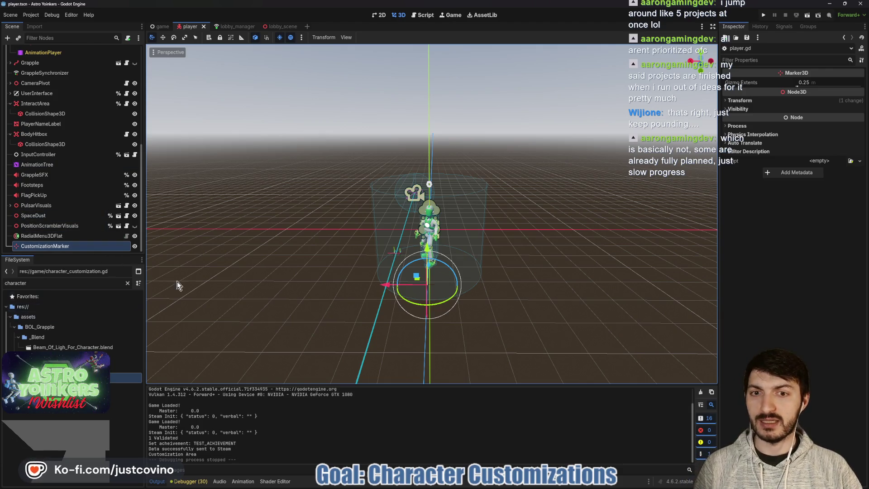
pyautogui.moveTo(399, 303)
pyautogui.mouseDown()
pyautogui.moveTo(414, 299)
pyautogui.moveTo(299, 292)
pyautogui.mouseUp()
# Step: Save the player scene, collapse the astronaut rig in the Scene tree, and open the Player's script
pyautogui.hotkey('ctrl', 's')
pyautogui.scroll(2, 340, 284)
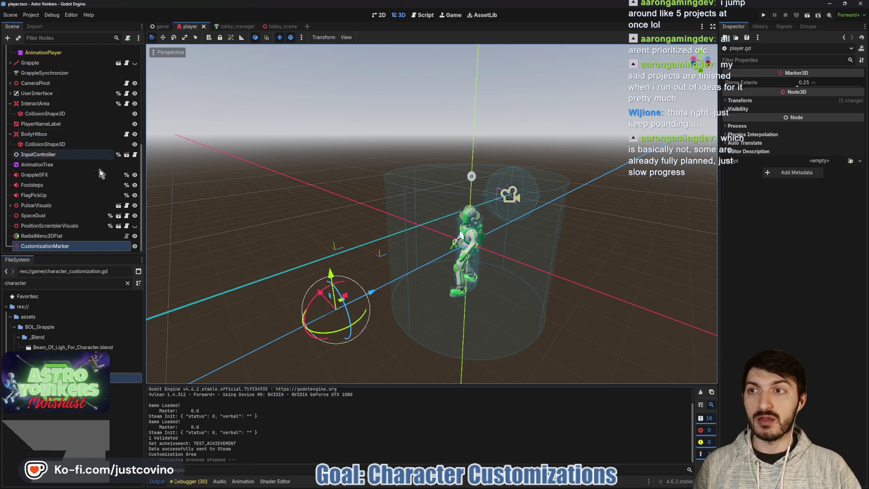
pyautogui.scroll(5, 102, 165)
pyautogui.click(10, 82)
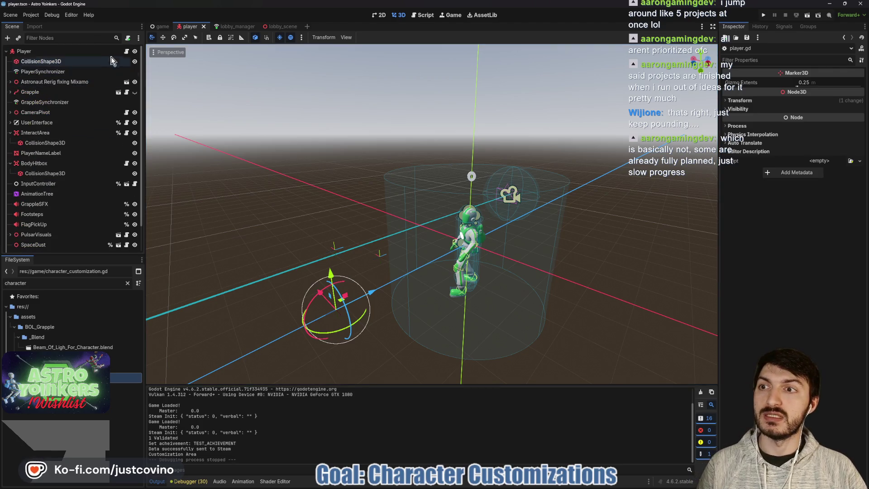
pyautogui.click(126, 51)
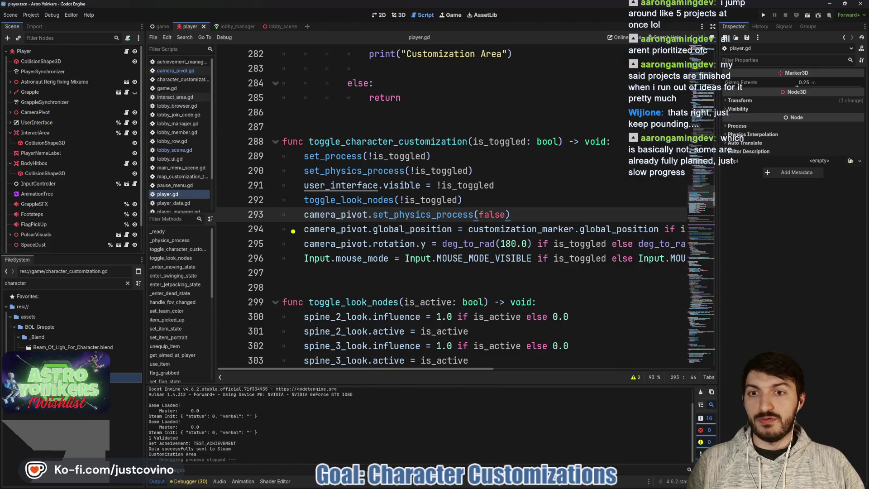
pyautogui.moveTo(232, 159)
pyautogui.mouseDown()
pyautogui.moveTo(360, 174)
pyautogui.moveTo(494, 154)
pyautogui.moveTo(580, 69)
pyautogui.mouseUp()
pyautogui.moveTo(332, 234)
pyautogui.mouseDown()
pyautogui.moveTo(543, 253)
pyautogui.moveTo(410, 231)
pyautogui.mouseUp()
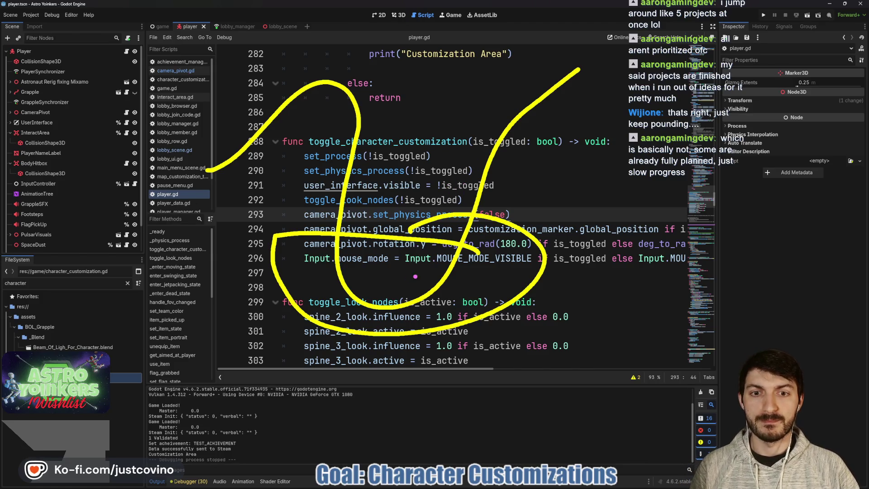
pyautogui.moveTo(455, 212)
pyautogui.mouseDown()
pyautogui.moveTo(426, 262)
pyautogui.moveTo(376, 282)
pyautogui.moveTo(410, 312)
pyautogui.mouseUp()
pyautogui.hotkey('ctrl', 'z')
pyautogui.hotkey('ctrl', 'z')
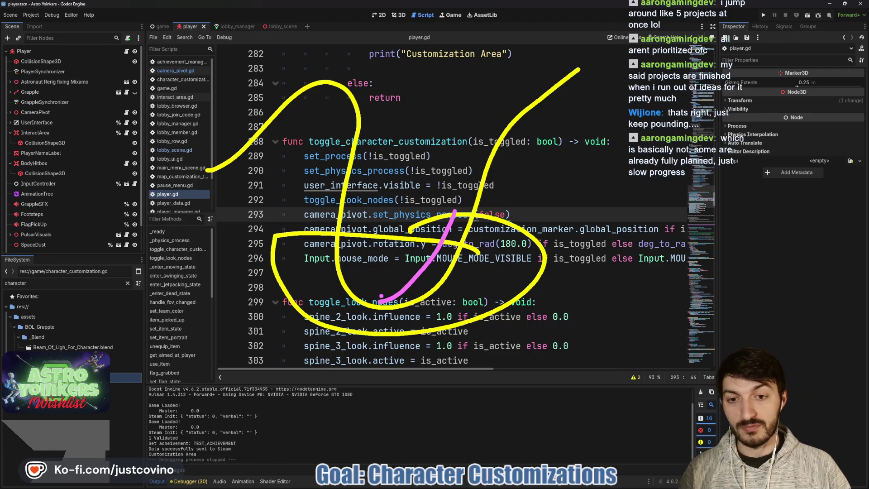
pyautogui.hotkey('ctrl', 'z')
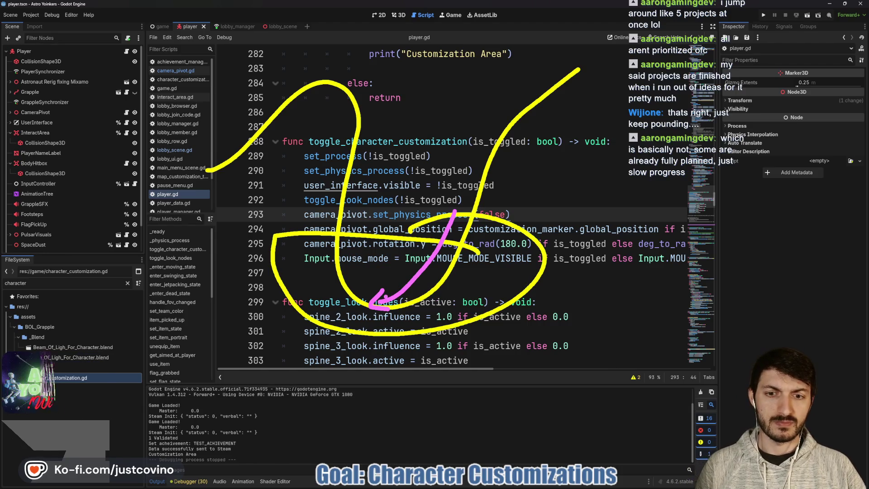
pyautogui.hotkey('ctrl', 'z')
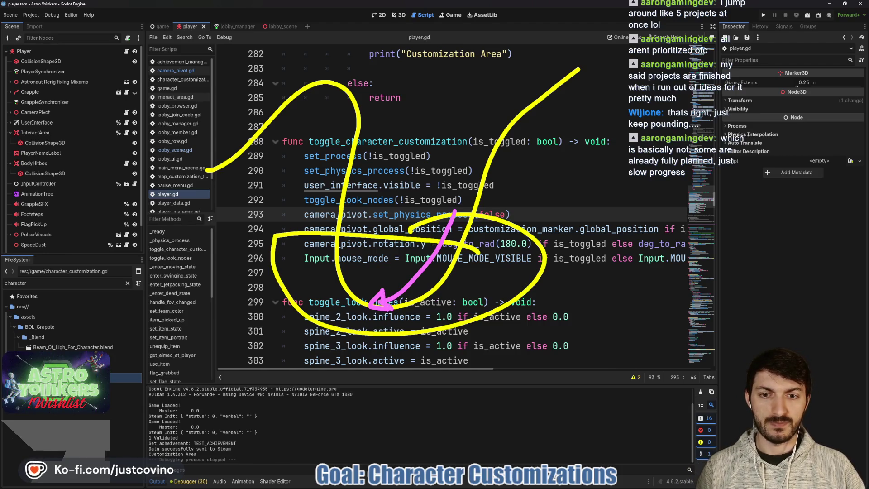
pyautogui.press('Escape')
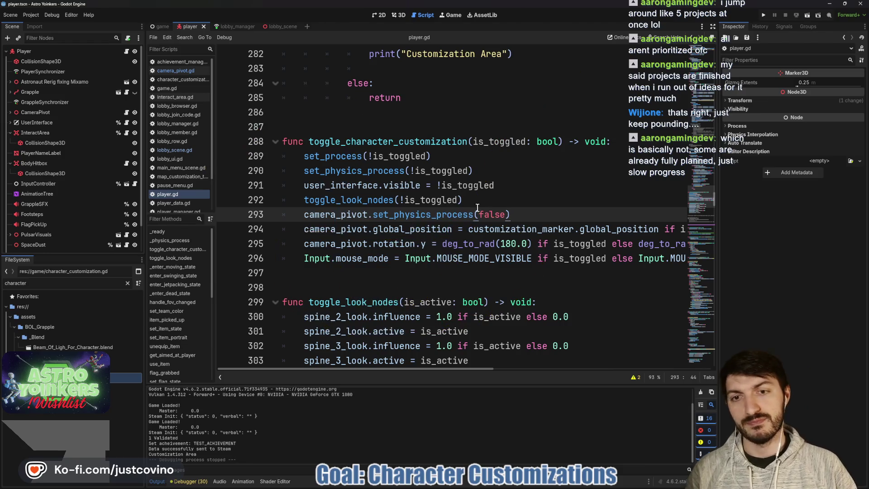
pyautogui.press('Up')
pyautogui.press('Up')
pyautogui.press('Up')
pyautogui.moveTo(450, 214)
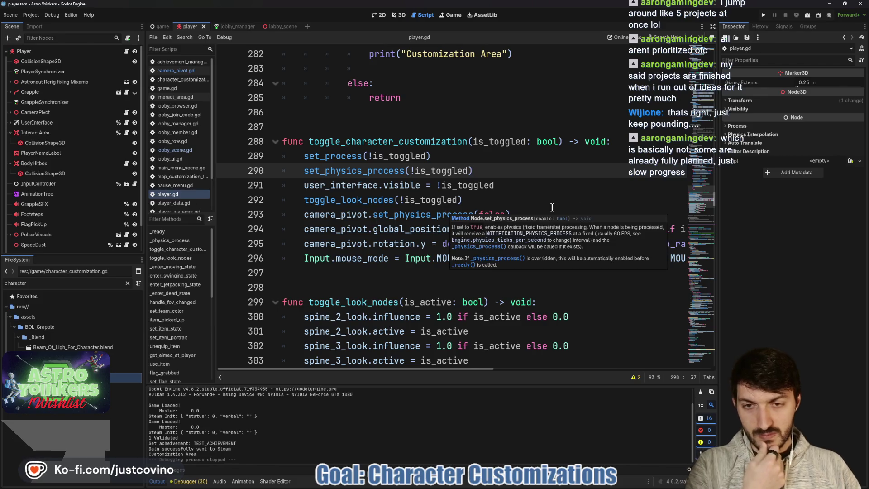
pyautogui.moveTo(519, 217); pyautogui.dragTo(304, 216)
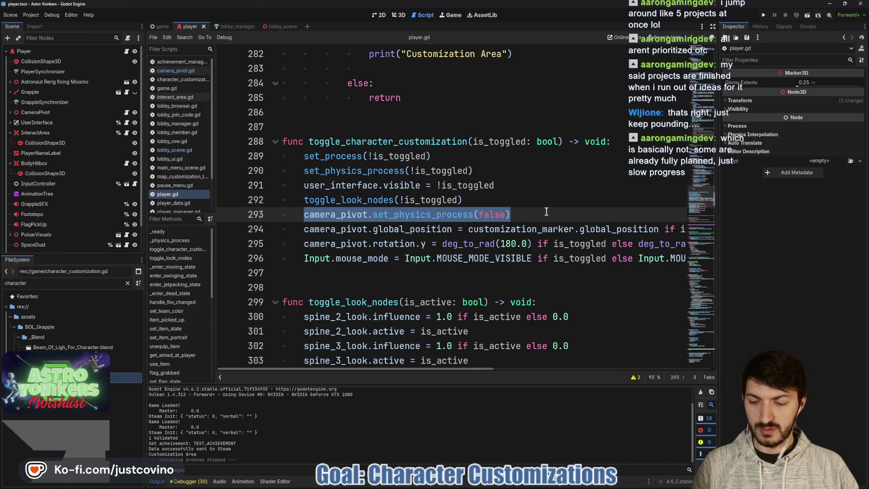
pyautogui.hotkey('alt', 'Up')
pyautogui.hotkey('alt', 'Up')
pyautogui.hotkey('alt', 'Up')
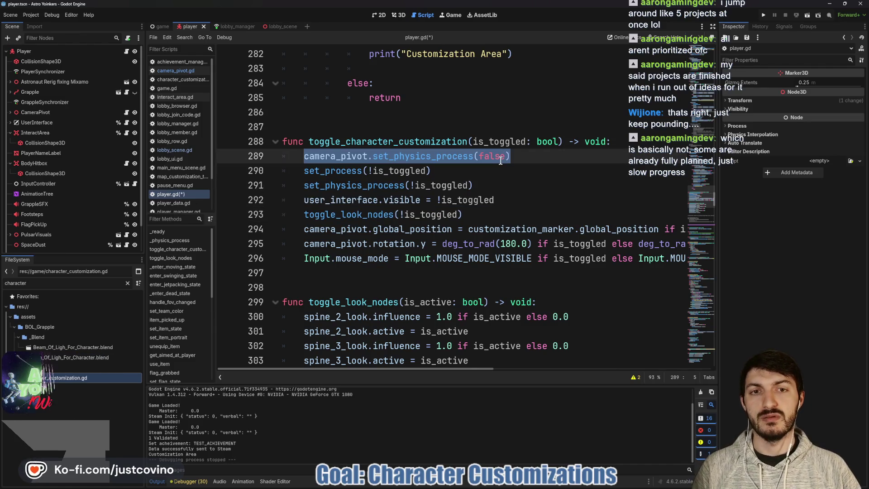
# Step: Replace the false argument of camera_pivot.set_physics_process with !is_toggled
pyautogui.click(500, 159)
pyautogui.hscroll(3, 489, 233)
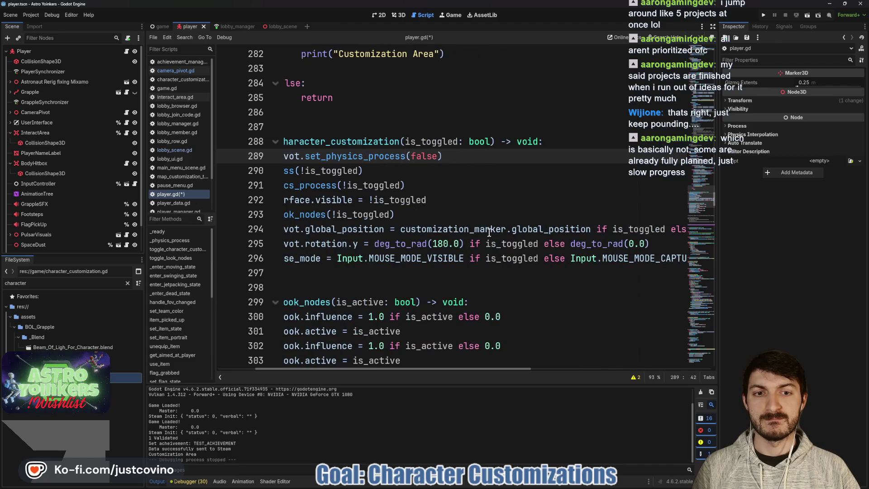
pyautogui.hscroll(-3, 489, 232)
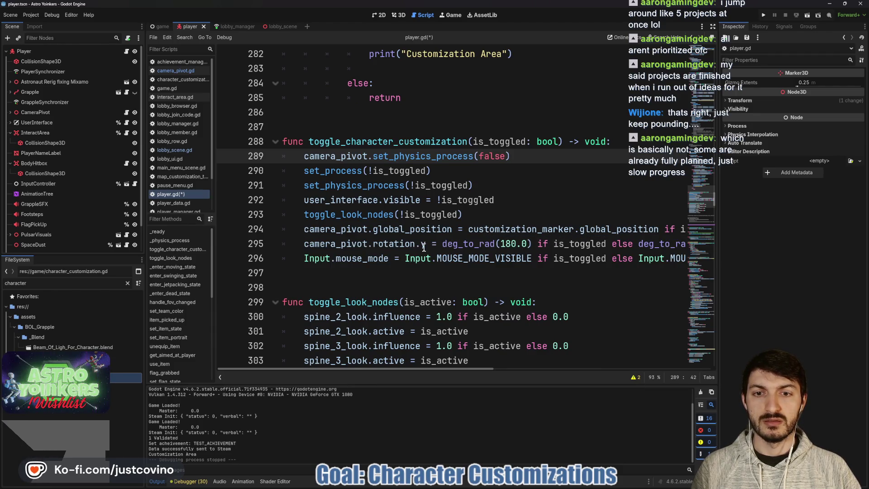
pyautogui.hscroll(5, 424, 247)
pyautogui.hscroll(-5, 441, 247)
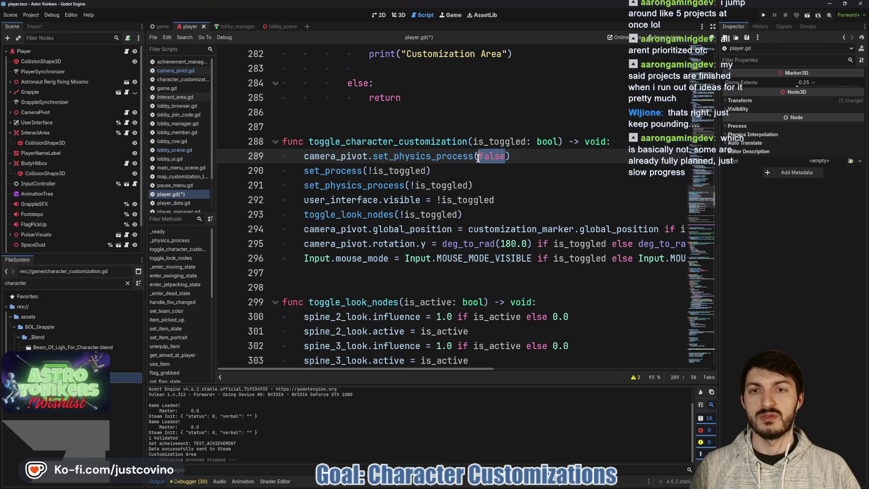
pyautogui.write('is_togg')
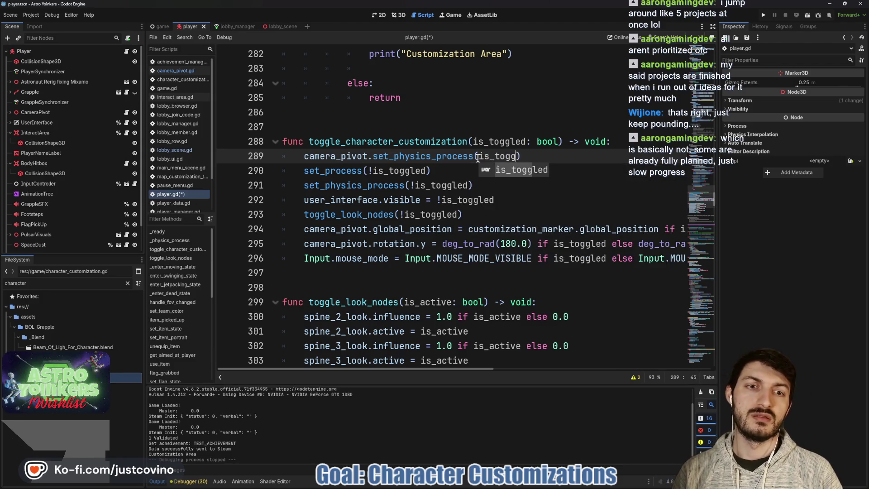
pyautogui.press('Return')
pyautogui.click(477, 156)
pyautogui.write('!')
# Step: Save player.gd and run the project
pyautogui.click(556, 154)
pyautogui.hotkey('ctrl', 's')
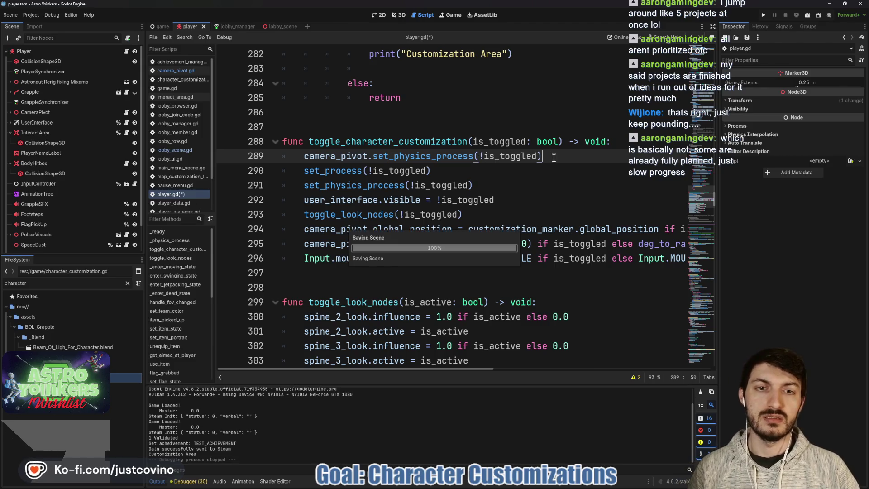
pyautogui.click(762, 16)
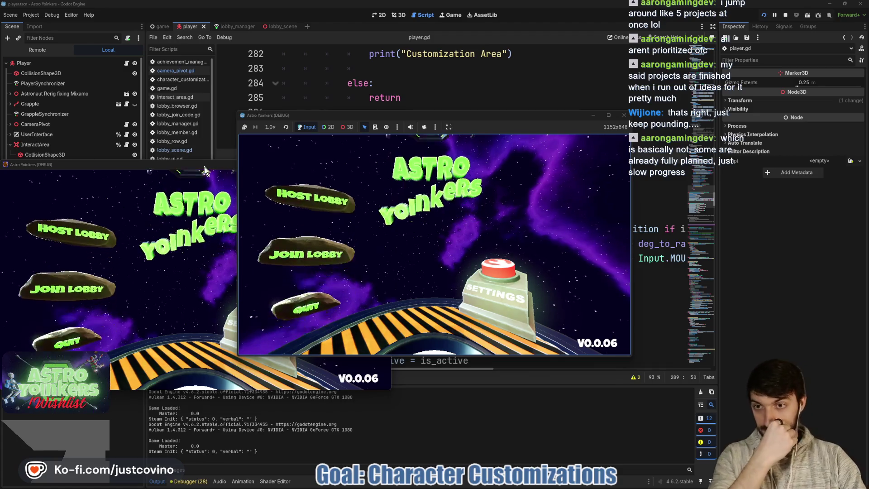
# Step: Host a lobby, walk into the customization area, toggle customization on and off with E, then stop the game
pyautogui.click(292, 219)
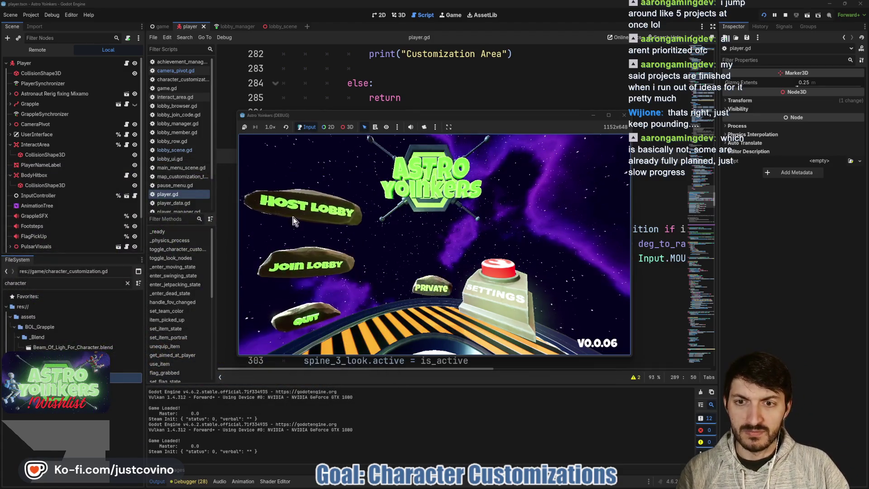
pyautogui.click(448, 211)
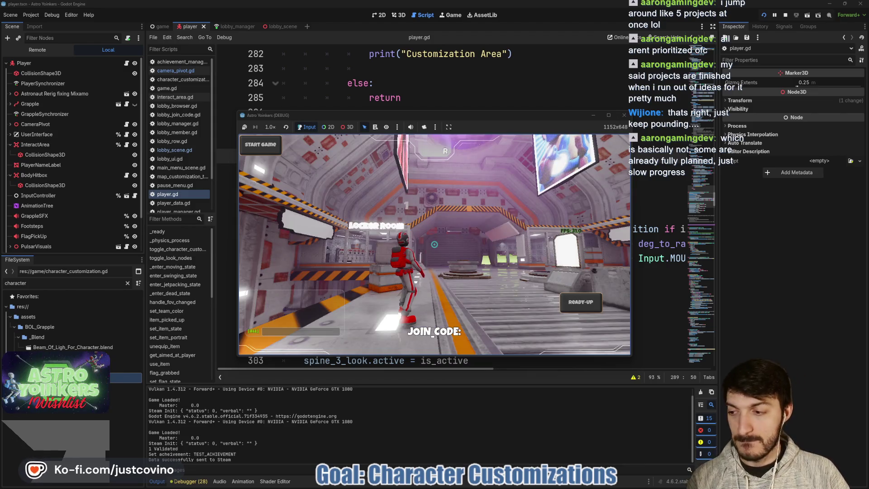
pyautogui.press('w')
pyautogui.press('w')
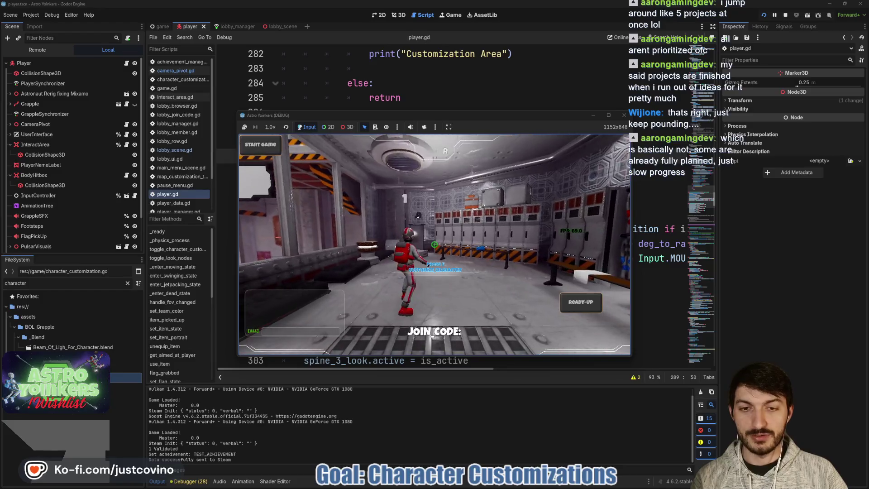
pyautogui.press('e')
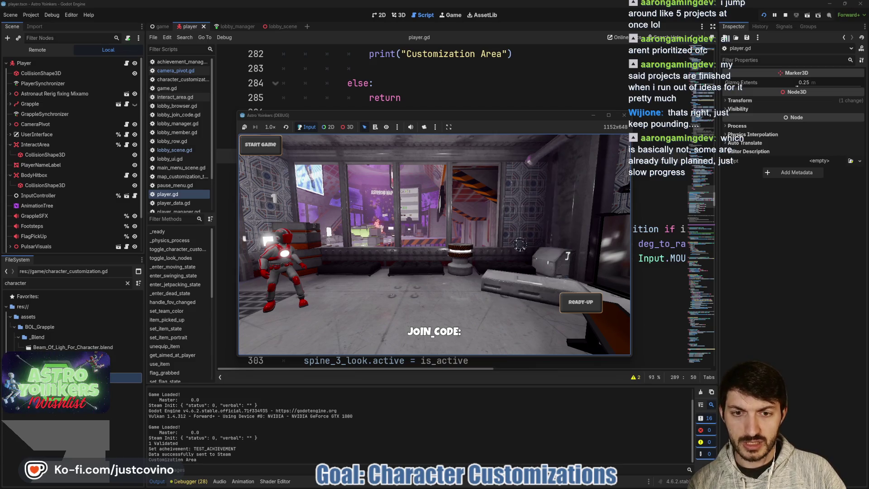
pyautogui.press('e')
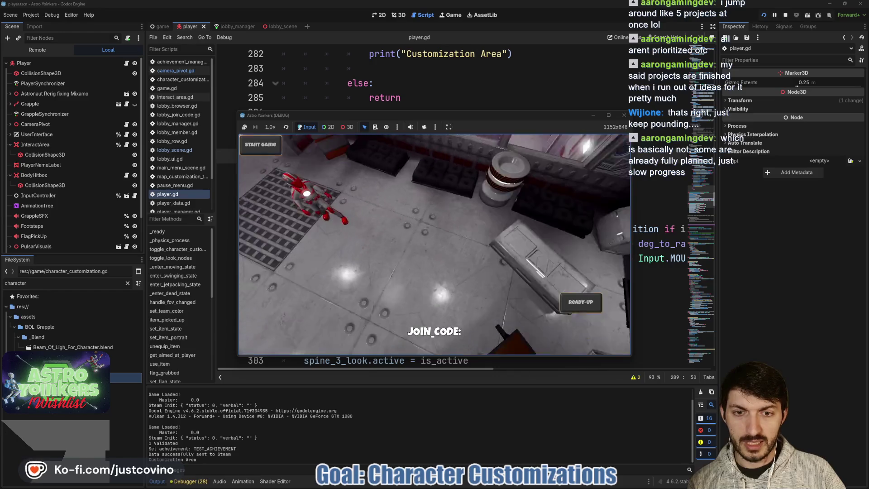
pyautogui.press('w')
pyautogui.press('w')
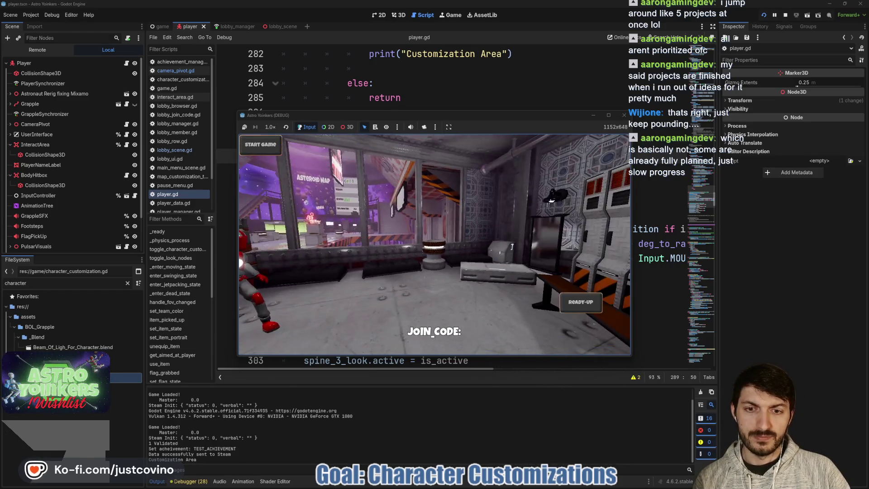
pyautogui.press('F8')
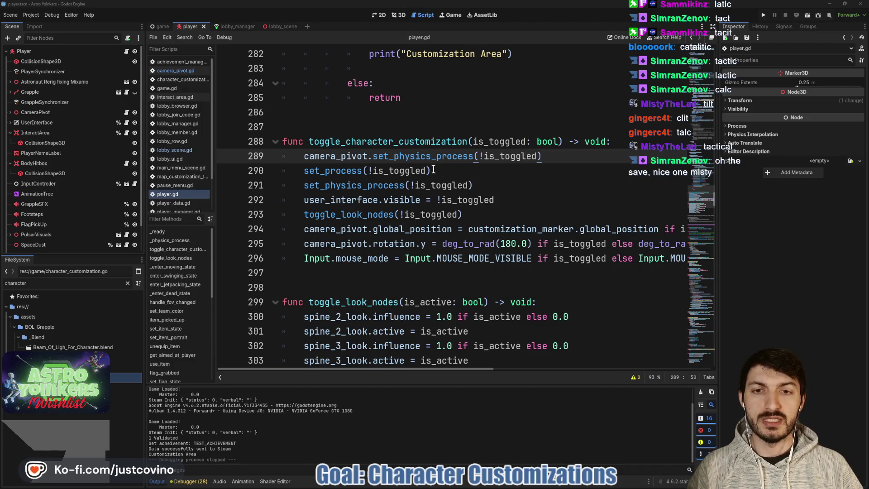
# Step: Change camera_pivot.rotation.y to global_rotation.y on line 295 and run the project
pyautogui.click(444, 230)
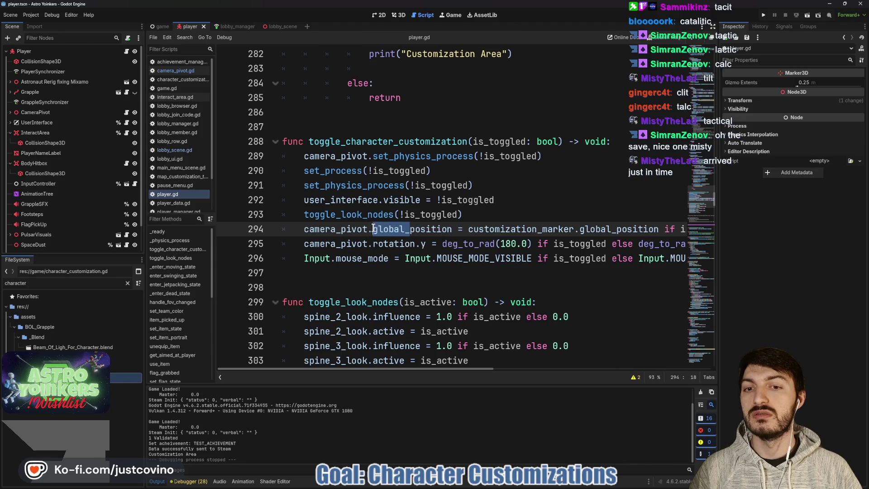
pyautogui.click(415, 244)
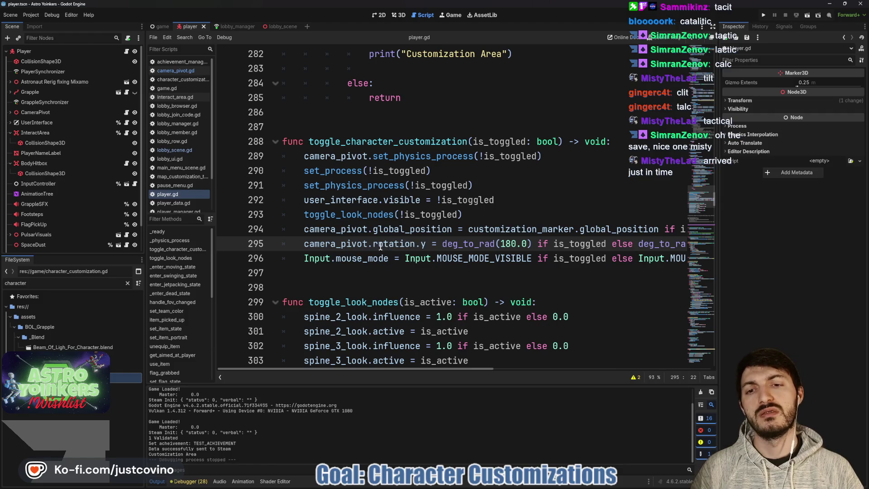
pyautogui.write('global_')
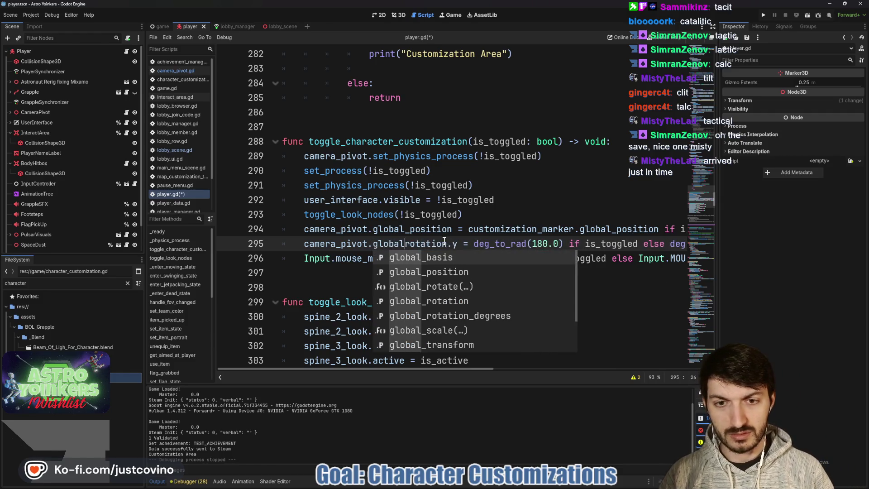
pyautogui.click(488, 244)
pyautogui.hscroll(5, 498, 252)
pyautogui.hscroll(-5, 515, 259)
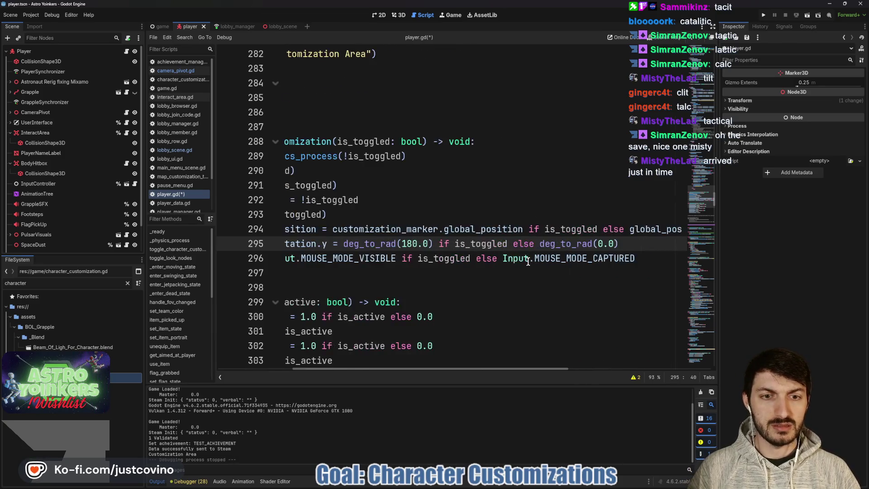
pyautogui.click(764, 16)
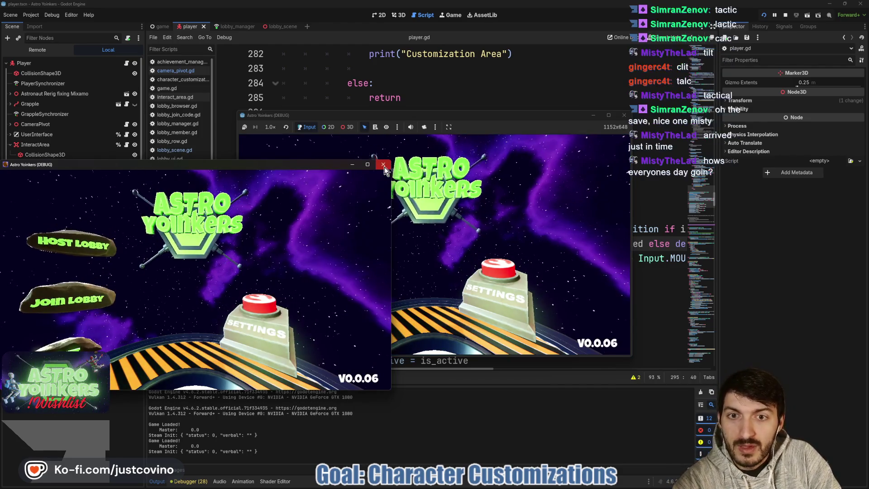
# Step: Close the duplicate game window, host a private lobby, and walk the character into the customization area
pyautogui.click(383, 164)
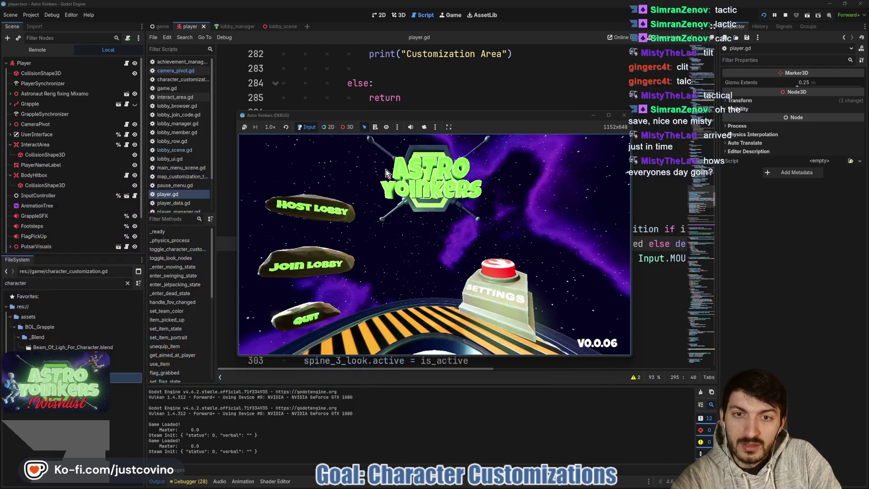
pyautogui.click(351, 212)
pyautogui.click(426, 220)
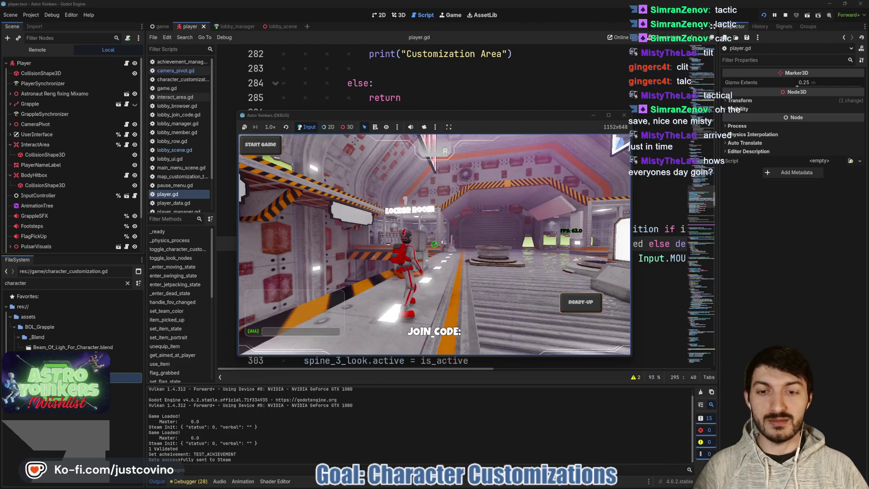
pyautogui.press('w')
pyautogui.press('w')
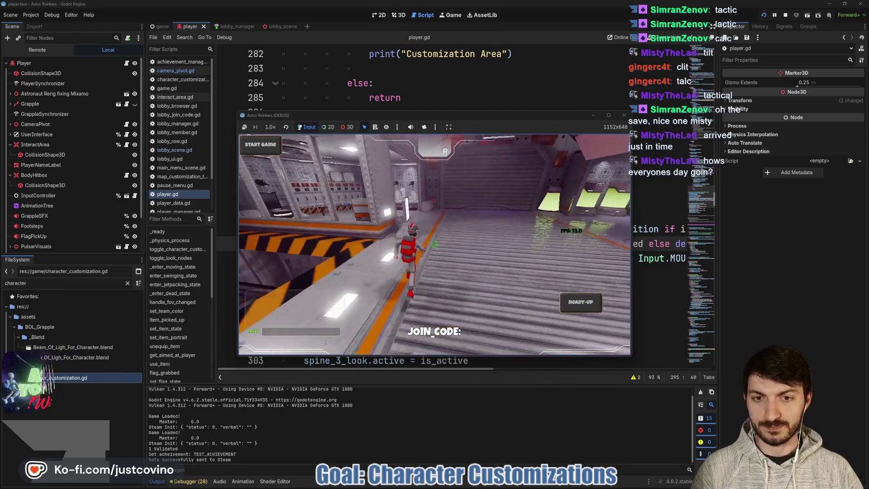
pyautogui.press('w')
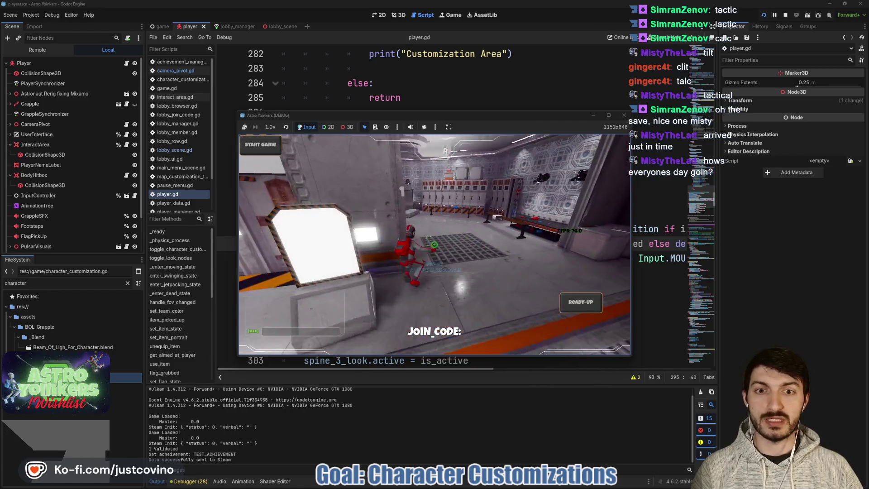
pyautogui.press('w')
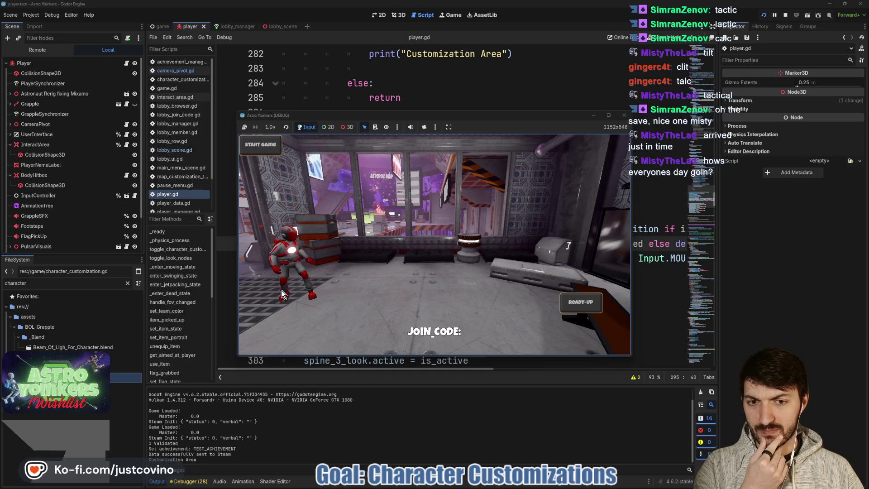
# Step: Inspect the live CameraPivot under PlayerAvatars > 1 in the Remote tree, then bring the game window forward
pyautogui.click(38, 49)
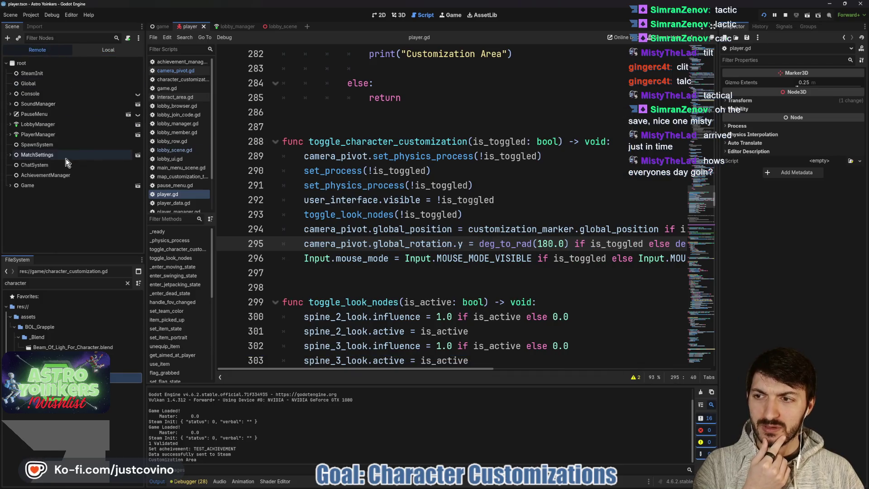
pyautogui.click(10, 185)
pyautogui.scroll(-5, 59, 213)
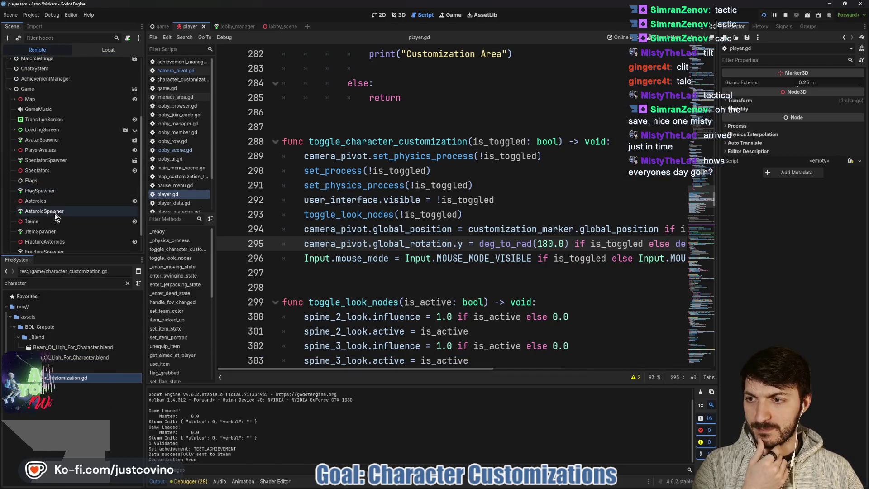
pyautogui.click(15, 123)
pyautogui.click(18, 134)
pyautogui.click(51, 197)
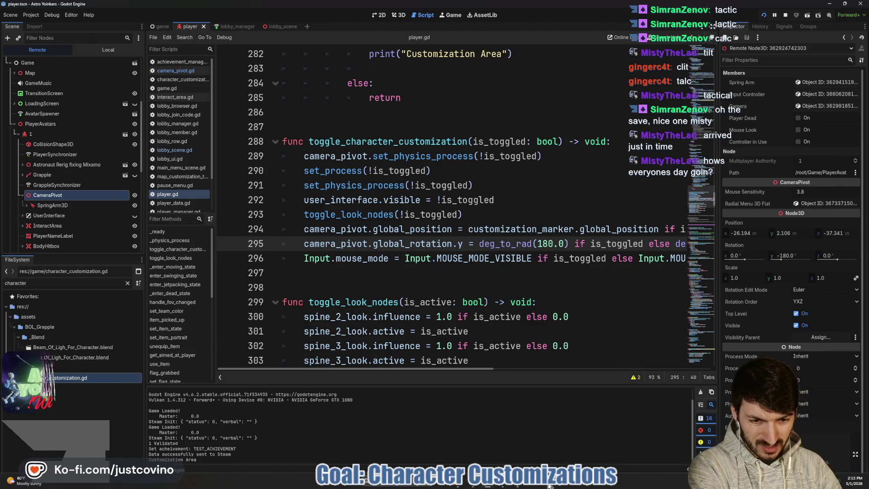
pyautogui.click(492, 486)
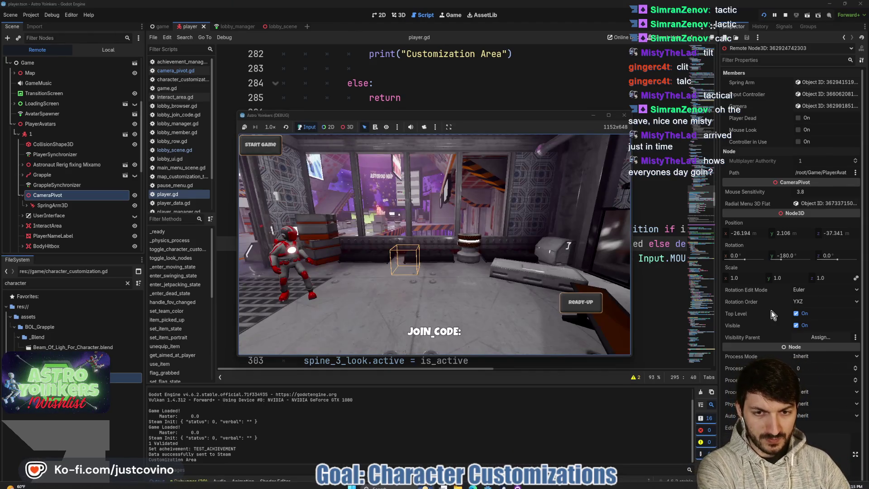
# Step: Drag the live CameraPivot's Y rotation to about -158.5° and 152°, checking the game view each time
pyautogui.moveTo(786, 257); pyautogui.dragTo(790, 257)
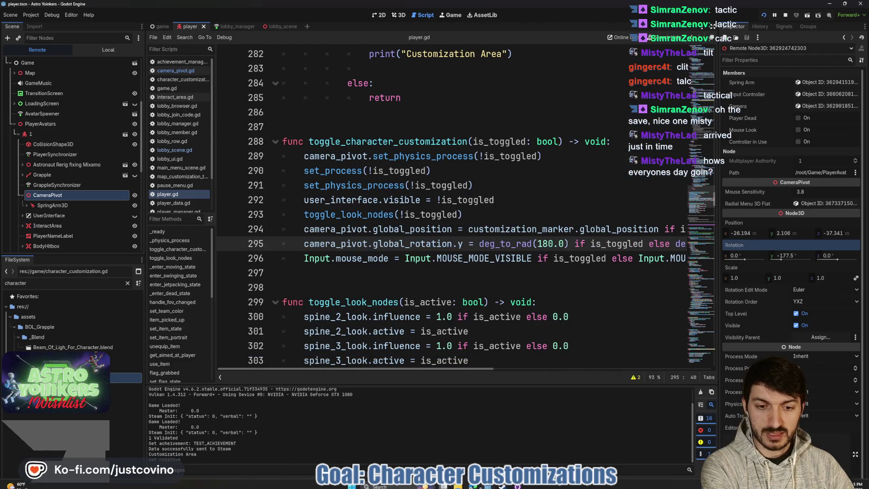
pyautogui.click(491, 486)
pyautogui.moveTo(783, 256); pyautogui.dragTo(794, 256)
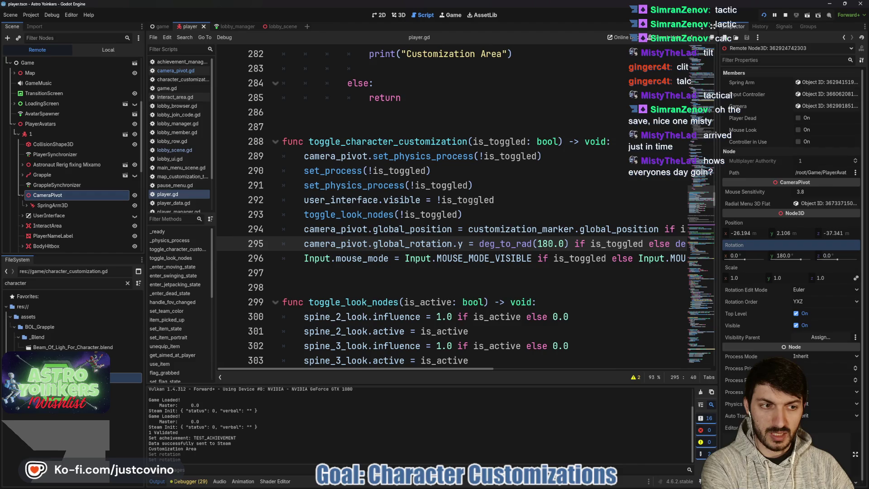
pyautogui.moveTo(506, 485)
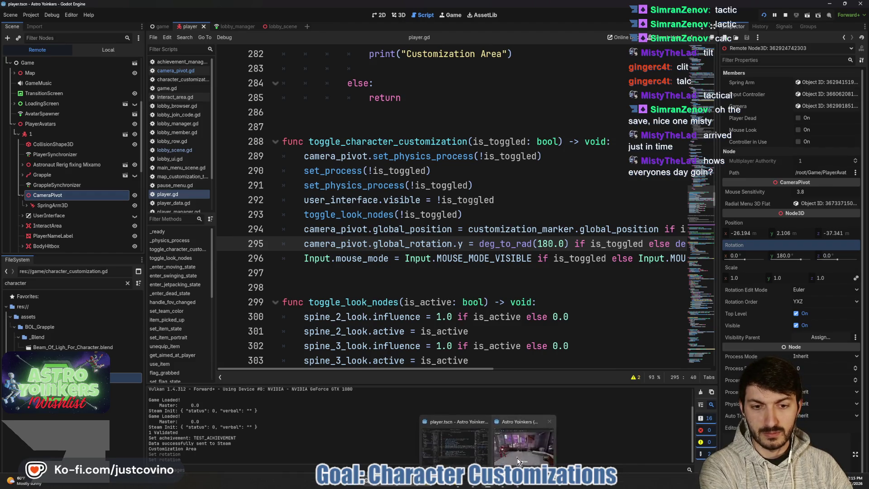
pyautogui.click(515, 458)
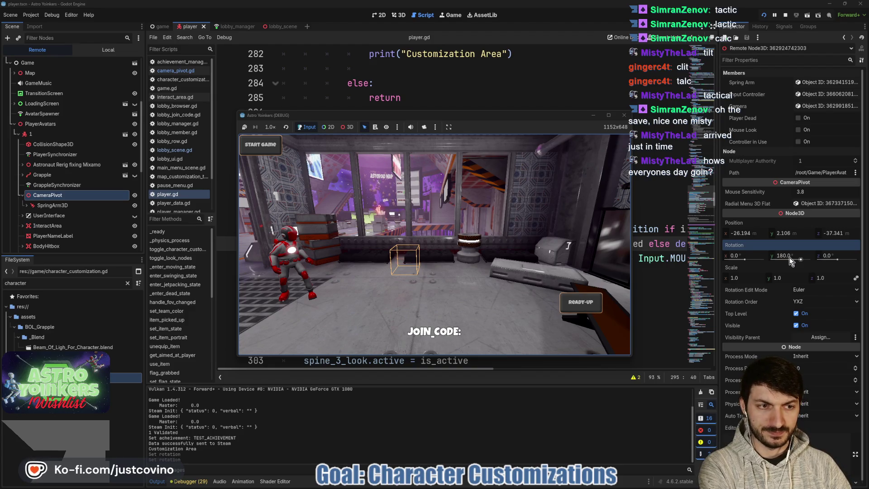
pyautogui.moveTo(791, 260); pyautogui.dragTo(778, 259)
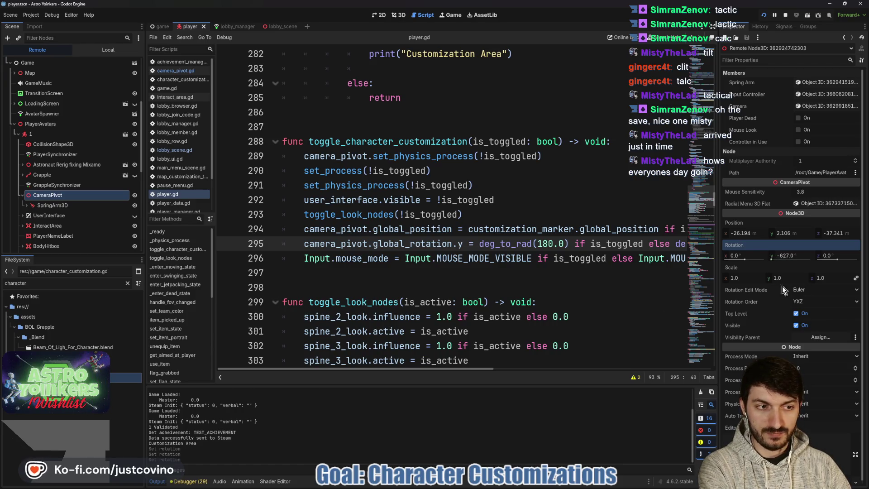
pyautogui.moveTo(503, 486)
pyautogui.click(519, 445)
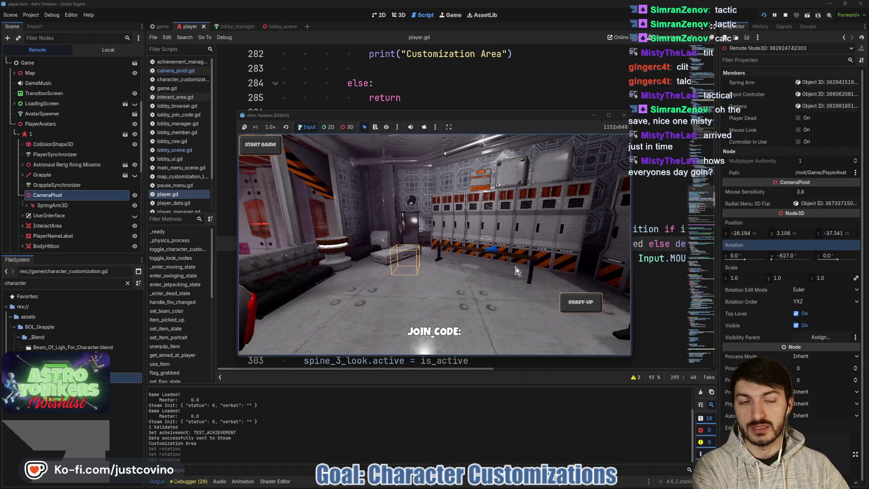
# Step: Try CameraPivot Y rotations of 360°, 180° and 225°, checking the game camera after each
pyautogui.click(783, 255)
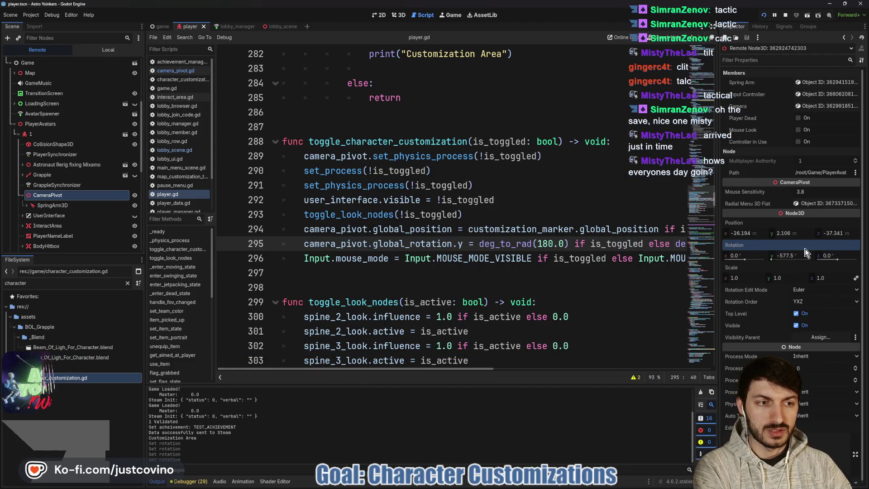
pyautogui.press('Return')
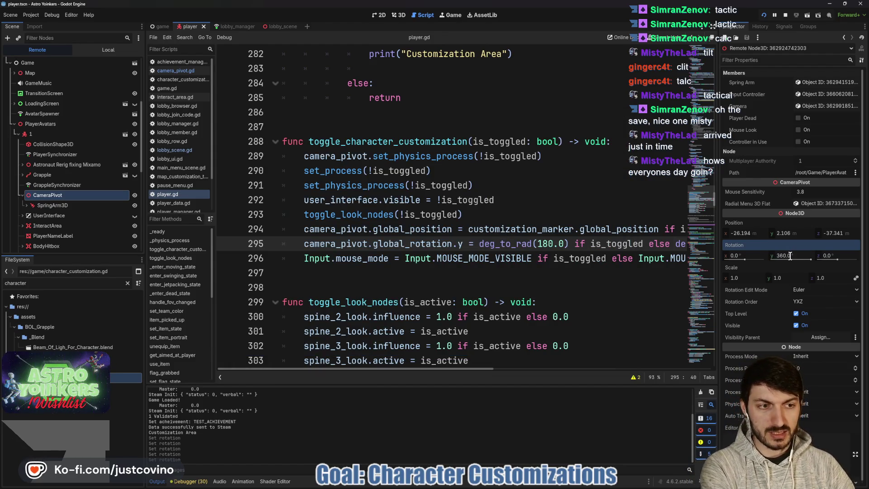
pyautogui.moveTo(538, 484)
pyautogui.moveTo(497, 485)
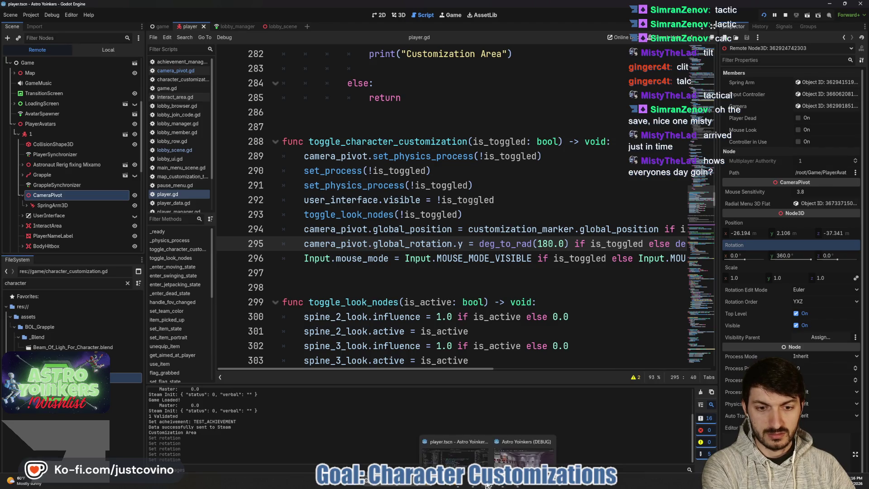
pyautogui.click(531, 447)
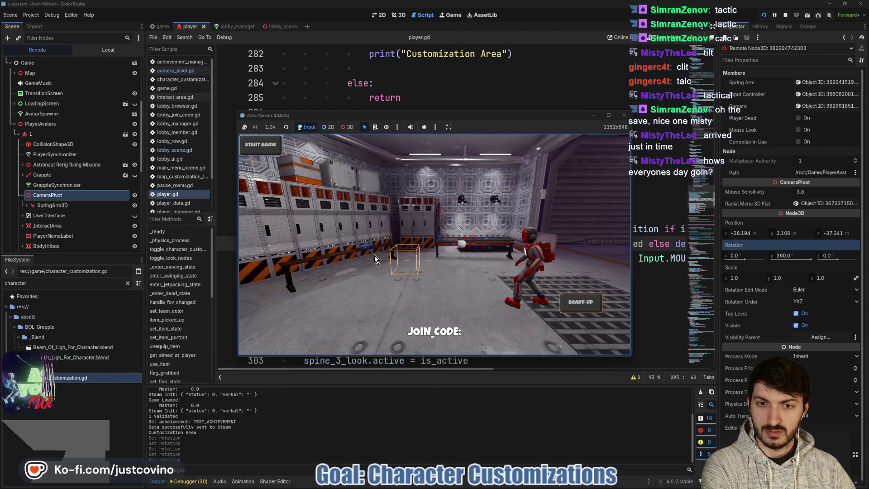
pyautogui.click(789, 256)
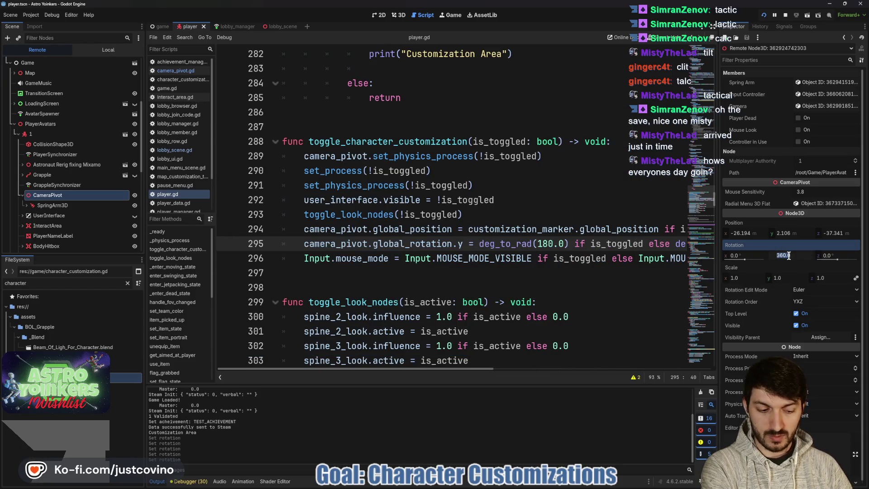
pyautogui.write('180')
pyautogui.press('Return')
pyautogui.moveTo(503, 484)
pyautogui.click(518, 449)
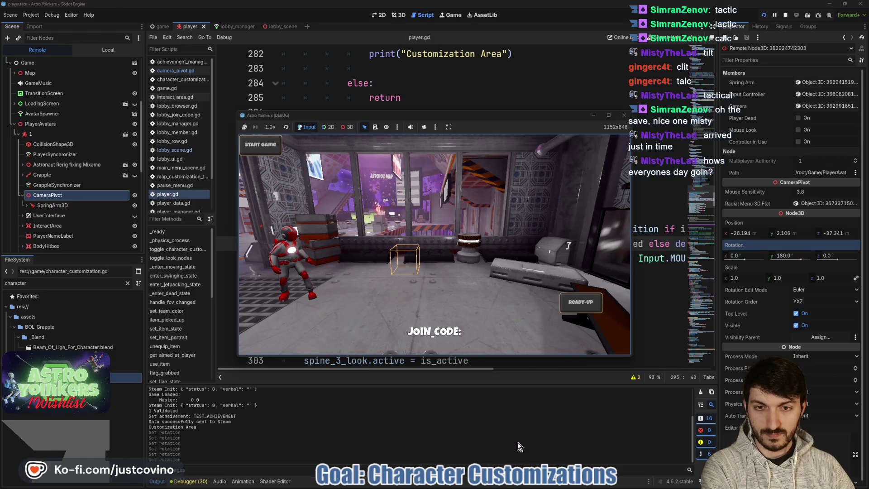
pyautogui.click(787, 255)
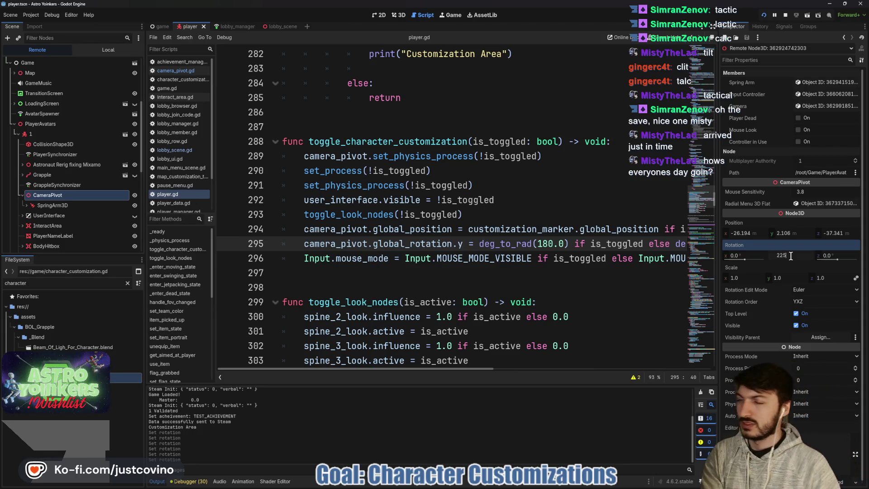
pyautogui.press('Return')
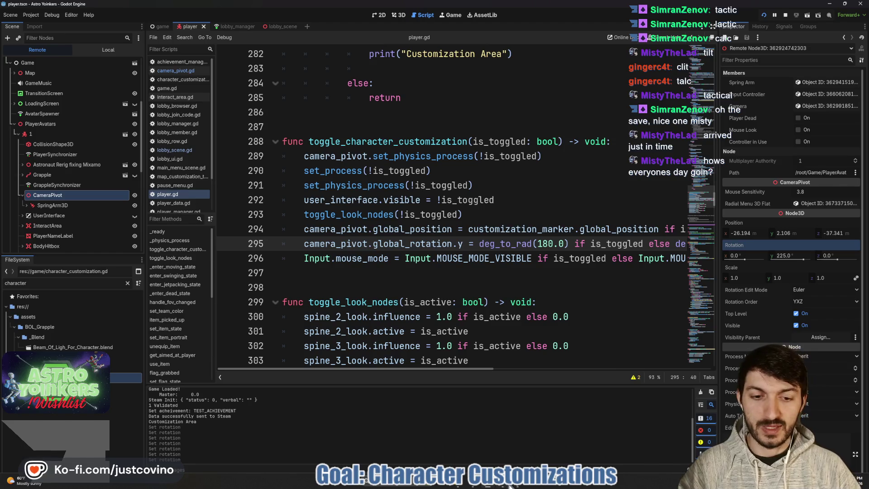
pyautogui.moveTo(488, 480)
pyautogui.click(527, 452)
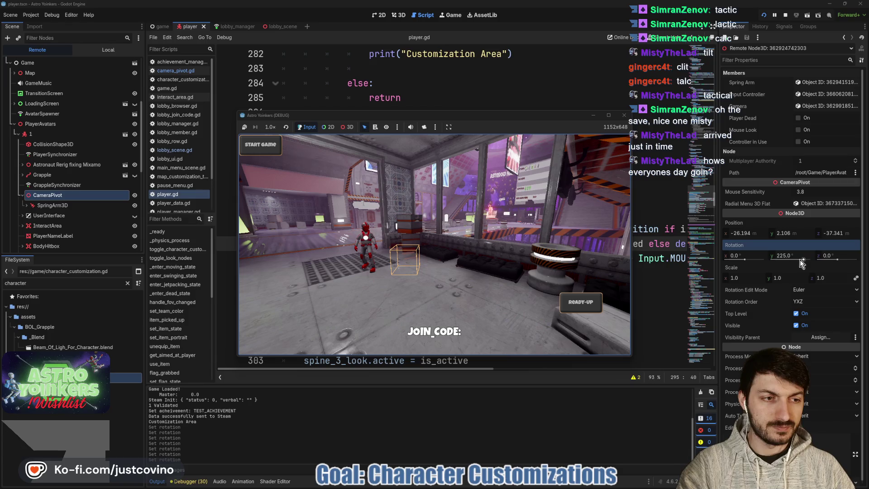
# Step: Try CameraPivot Y rotations of 245°, 250°, 300° and 285°, checking the game camera after each
pyautogui.click(788, 256)
pyautogui.write('2')
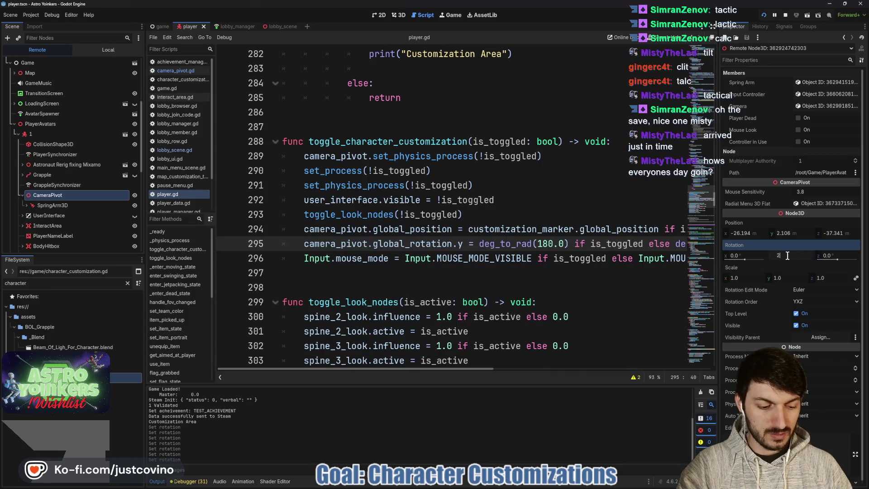
pyautogui.write('45')
pyautogui.press('Return')
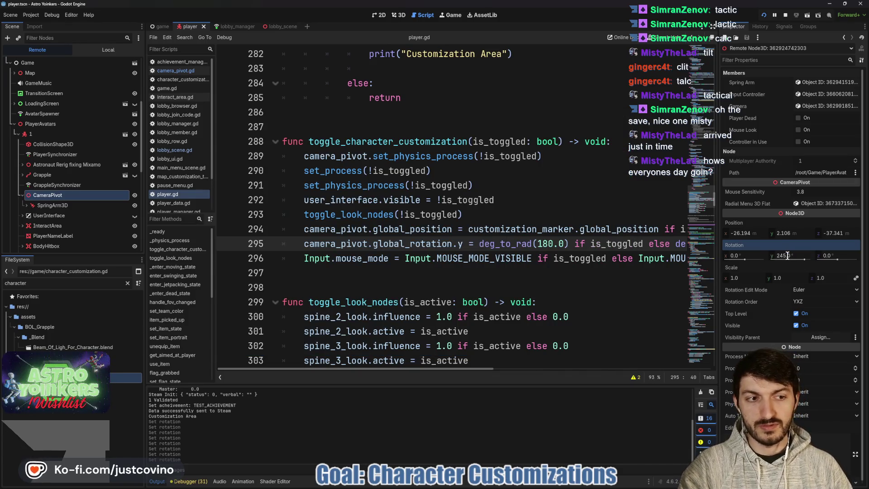
pyautogui.click(487, 486)
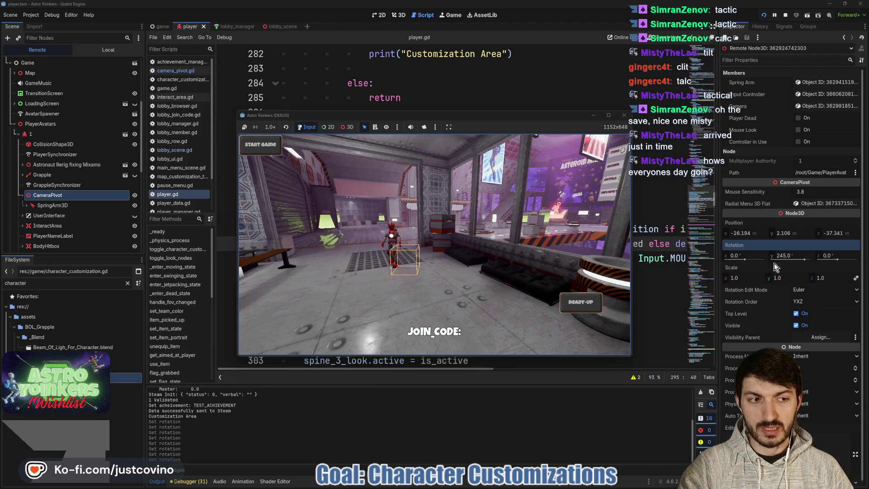
pyautogui.click(790, 259)
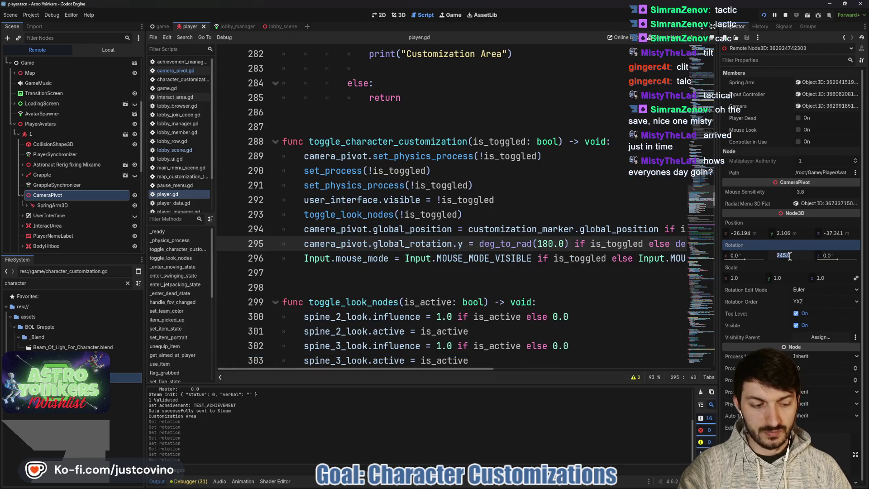
pyautogui.write('250')
pyautogui.press('Return')
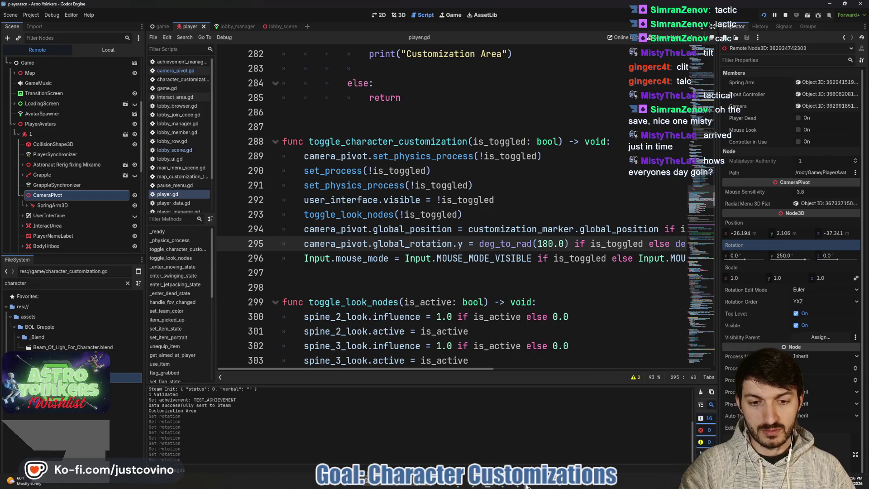
pyautogui.click(514, 455)
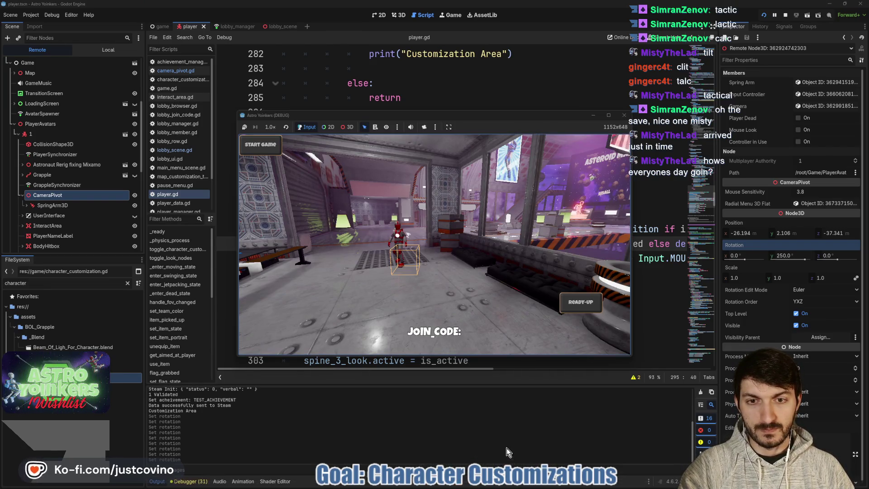
pyautogui.click(786, 257)
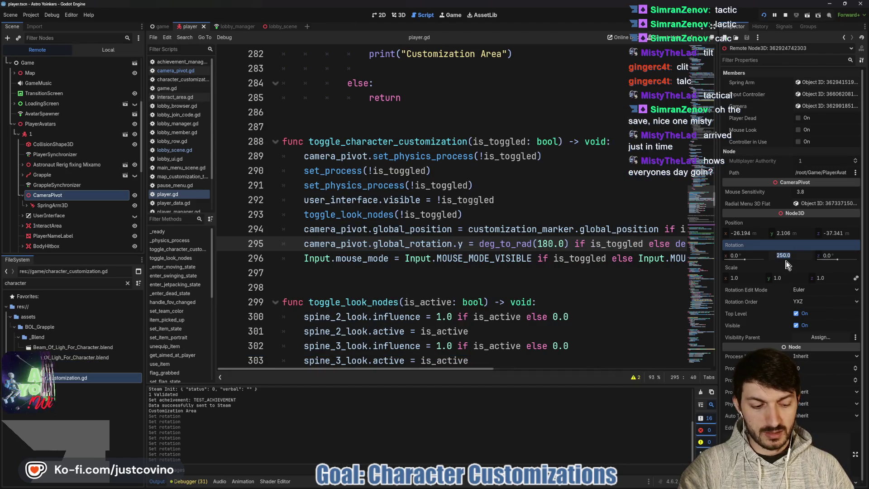
pyautogui.write('300')
pyautogui.press('Return')
pyautogui.moveTo(506, 485)
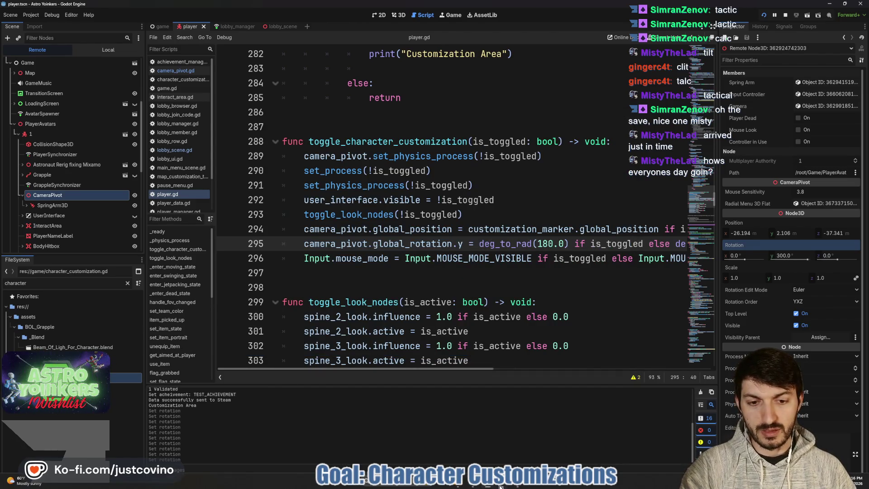
pyautogui.click(520, 460)
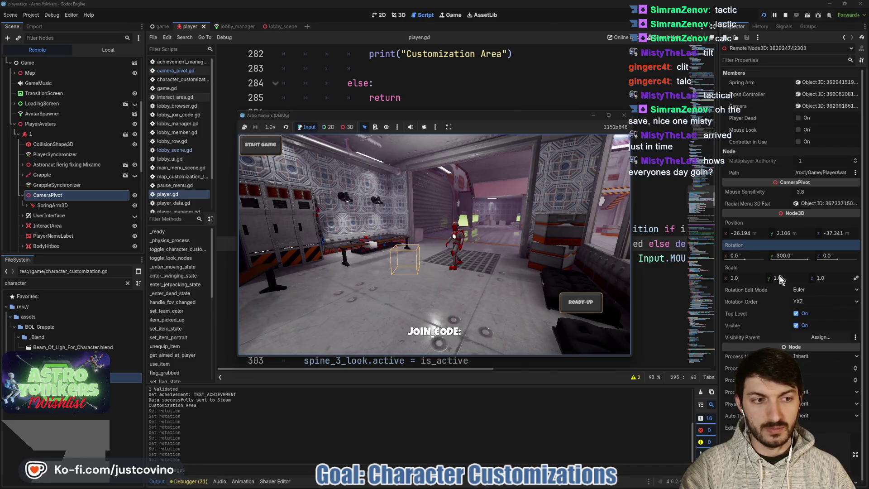
pyautogui.click(790, 258)
pyautogui.write('285')
pyautogui.press('Return')
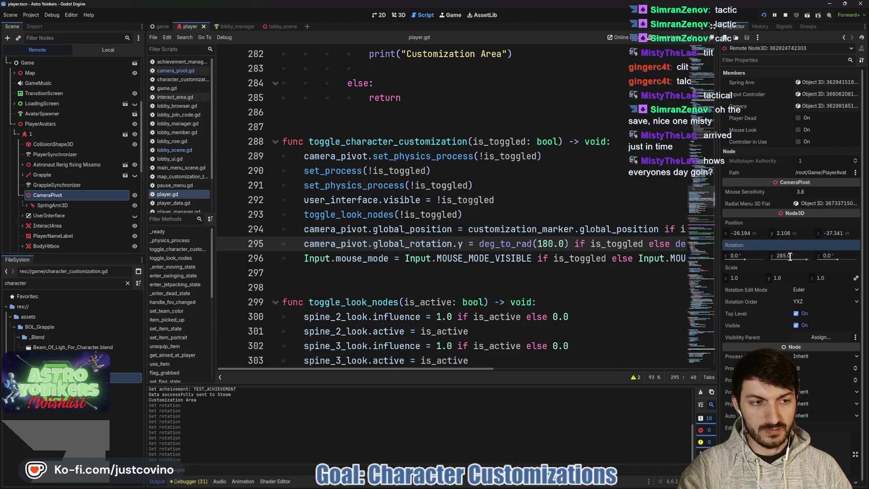
pyautogui.moveTo(511, 485)
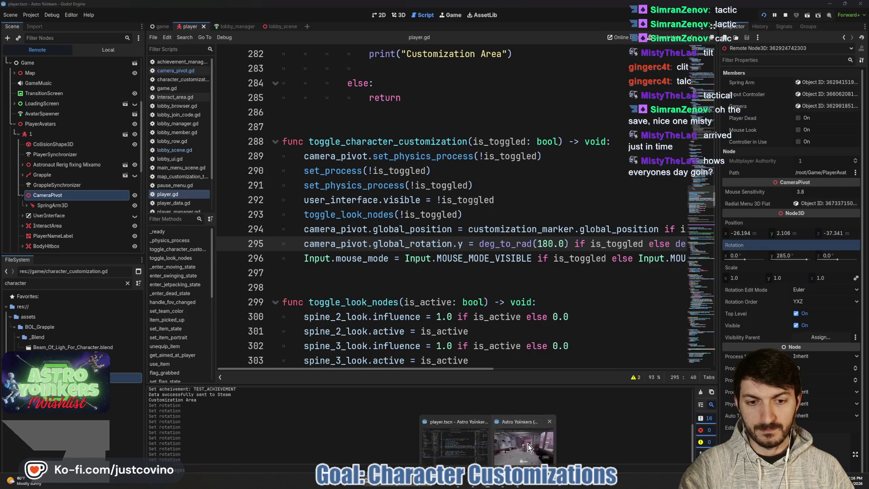
pyautogui.click(528, 446)
# Step: Set the CameraPivot Y rotation to 275° and recheck the camera in the game window
pyautogui.click(788, 260)
pyautogui.click(786, 257)
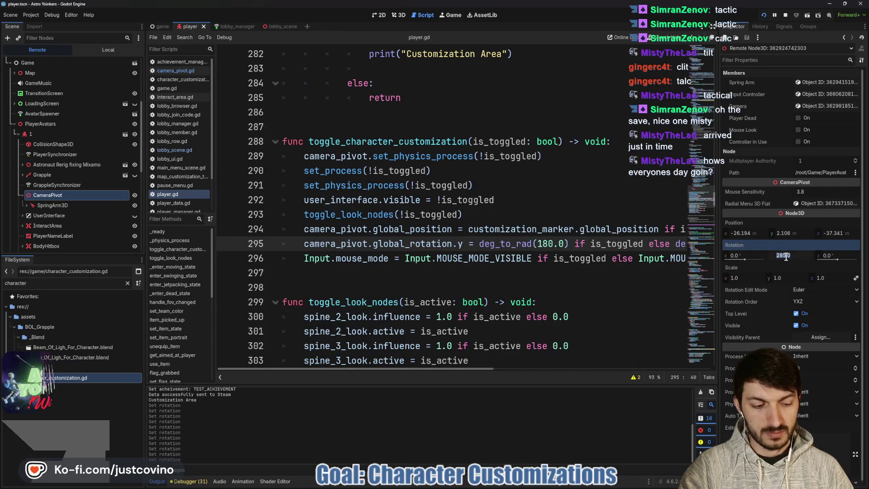
pyautogui.write('275')
pyautogui.press('Return')
pyautogui.moveTo(516, 486)
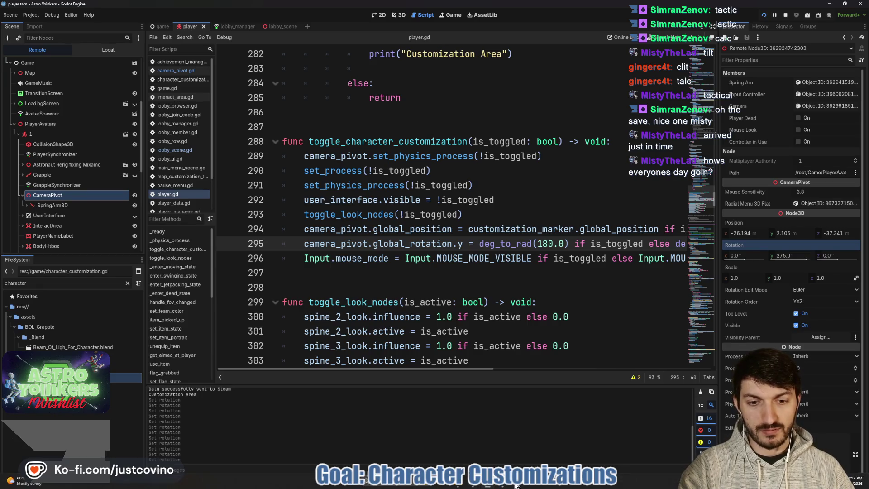
pyautogui.moveTo(488, 485)
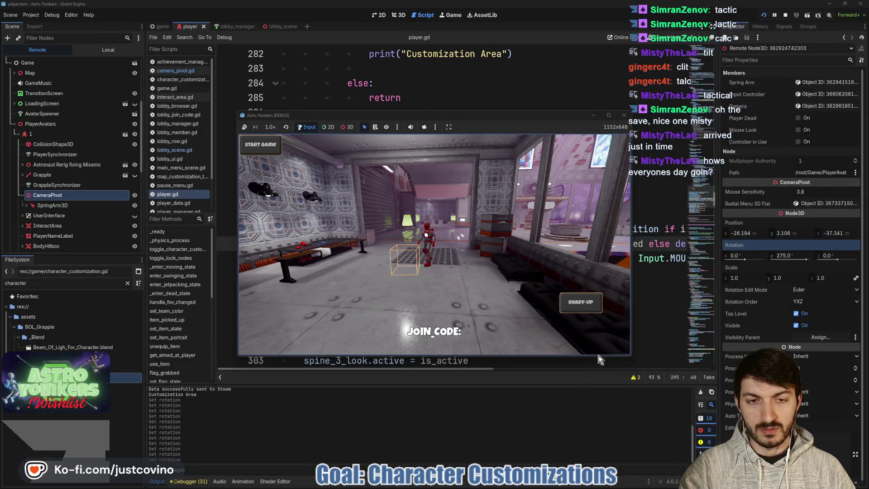
pyautogui.click(794, 255)
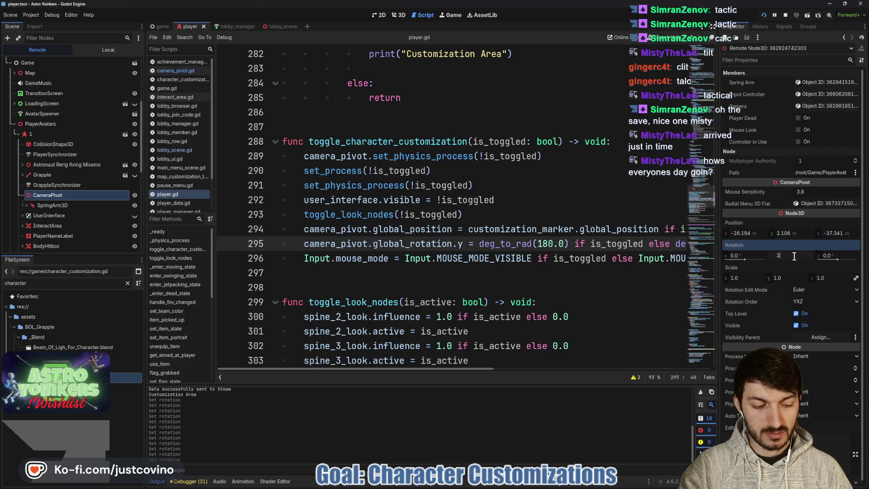
pyautogui.moveTo(521, 488)
pyautogui.moveTo(486, 485)
pyautogui.click(517, 442)
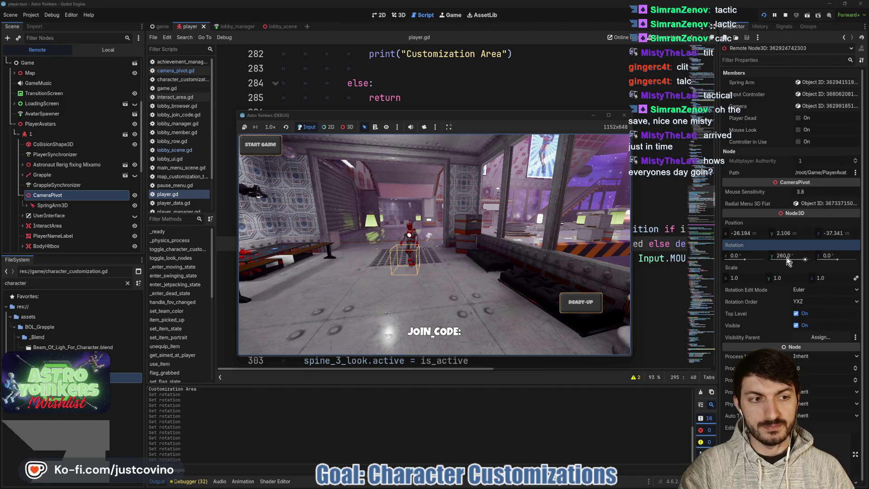
# Step: Stop the game and change line 295 to deg_to_rad(260.0) instead of 180.0
pyautogui.click(781, 18)
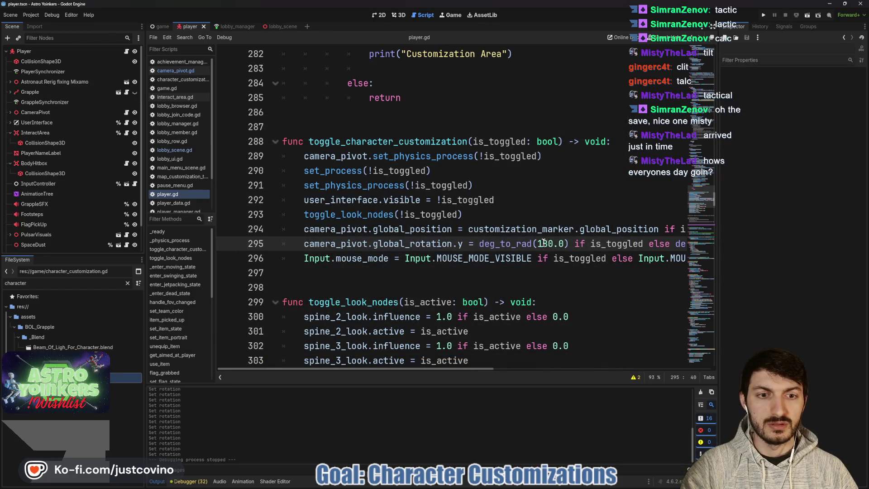
pyautogui.write('26')
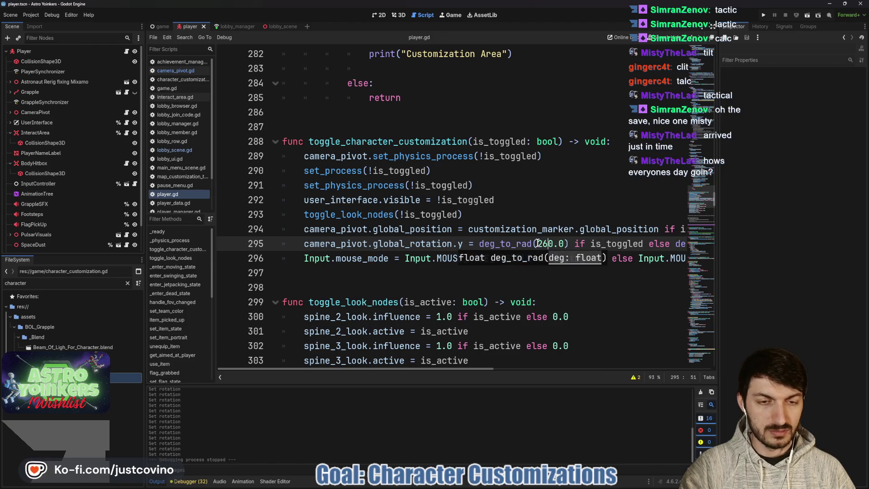
pyautogui.click(398, 15)
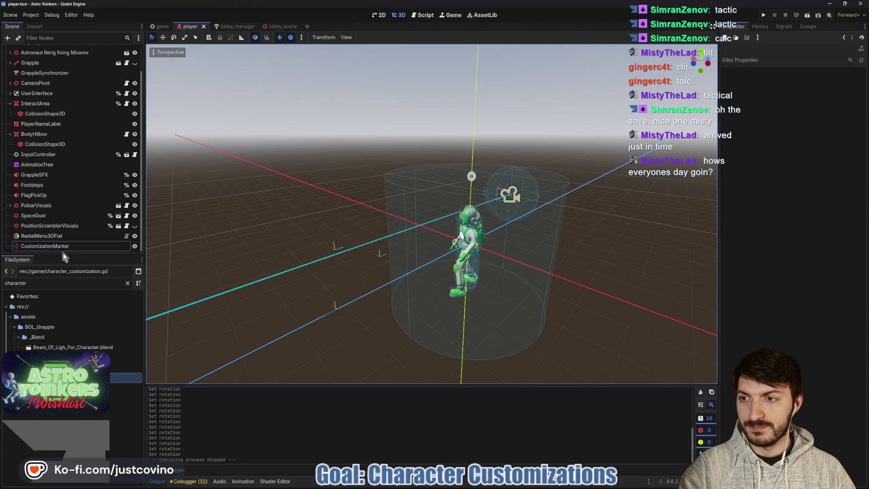
# Step: Select CustomizationMarker, orbit around the player to check its placement, and save the scene
pyautogui.scroll(-2, 61, 249)
pyautogui.click(61, 247)
pyautogui.moveTo(335, 347)
pyautogui.mouseDown()
pyautogui.moveTo(460, 295)
pyautogui.moveTo(390, 307)
pyautogui.moveTo(423, 292)
pyautogui.moveTo(420, 330)
pyautogui.moveTo(512, 262)
pyautogui.moveTo(456, 262)
pyautogui.mouseUp()
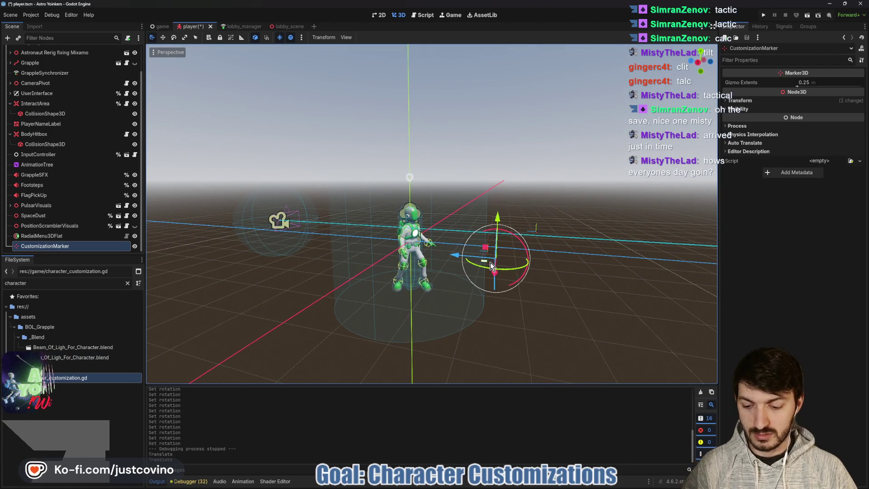
pyautogui.hotkey('ctrl', 's')
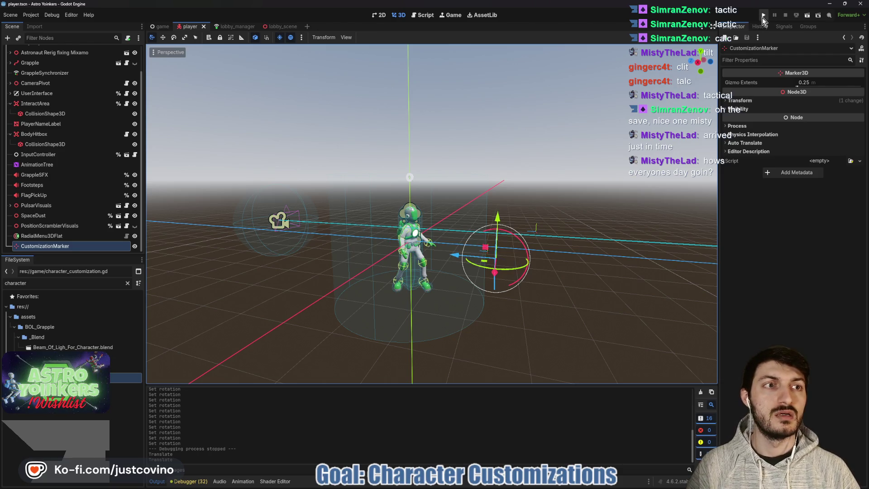
# Step: Launch the game, host a private lobby, and run the character through the locker room into the customization area
pyautogui.click(763, 15)
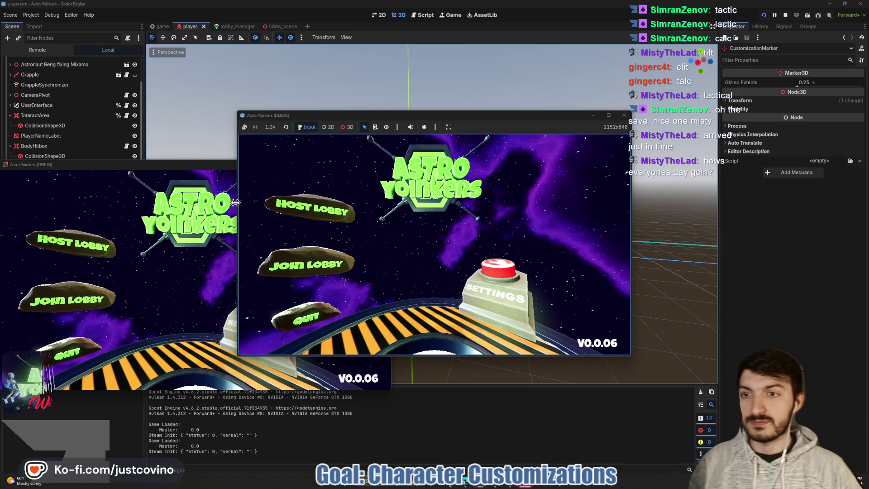
pyautogui.click(304, 209)
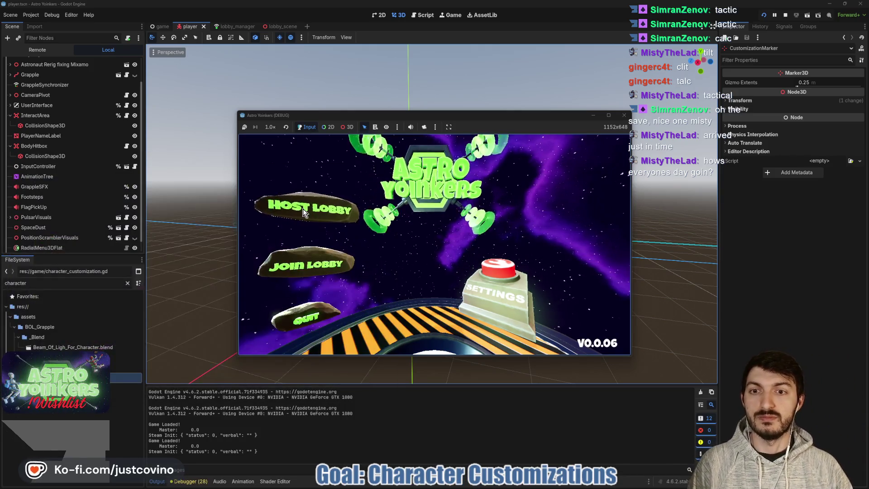
pyautogui.click(394, 216)
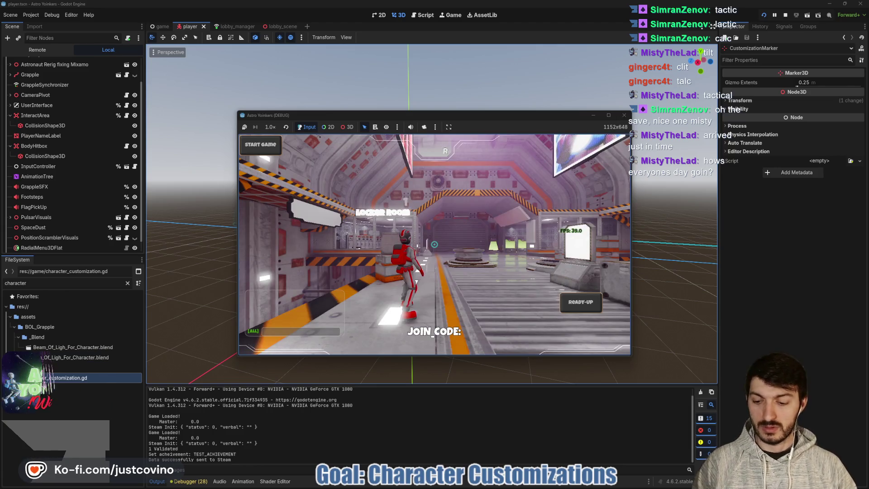
pyautogui.press('w')
pyautogui.press('space')
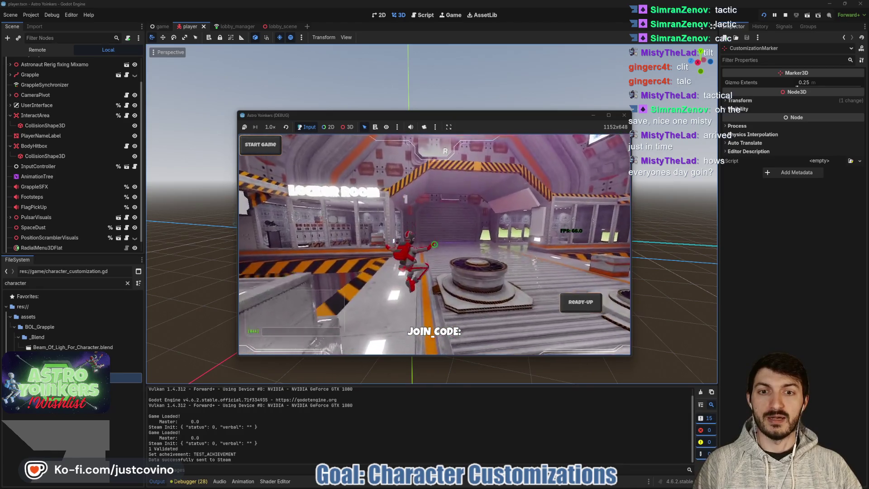
pyautogui.press('w')
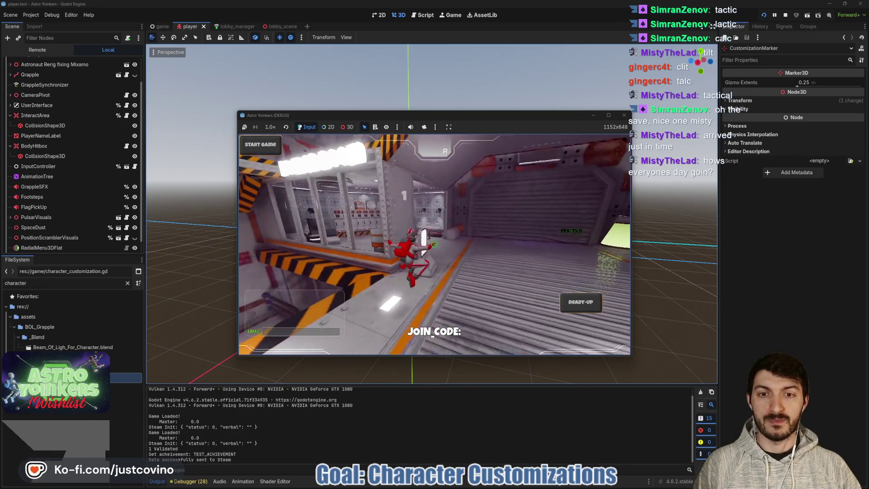
pyautogui.press('w')
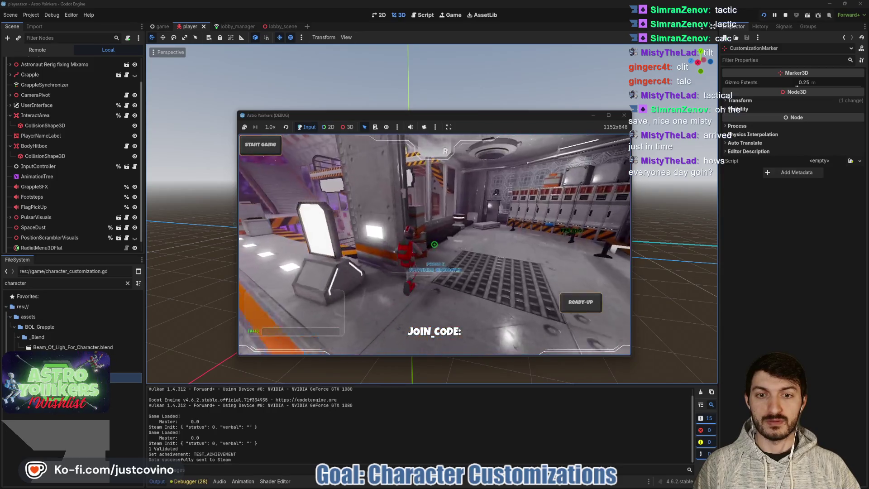
pyautogui.press('w')
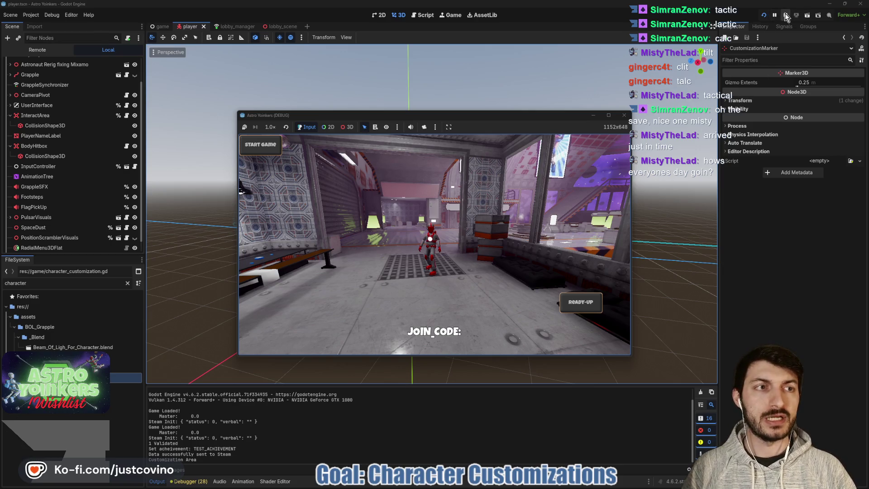
pyautogui.click(44, 52)
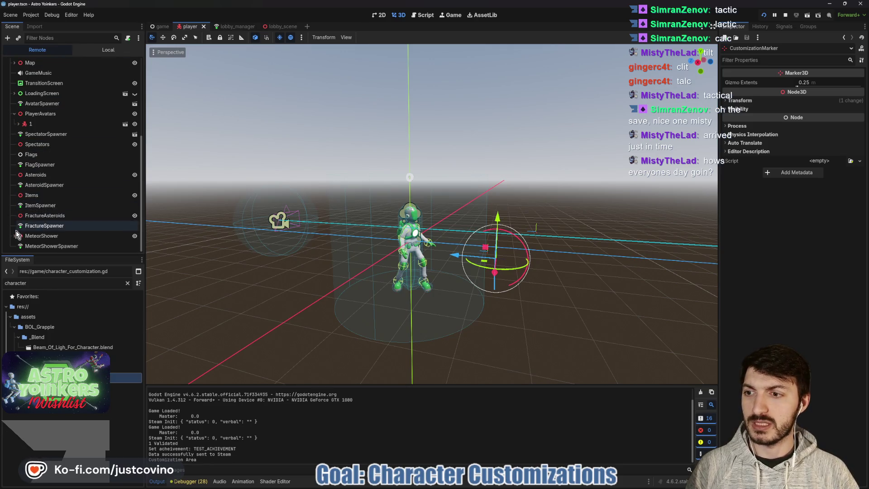
# Step: Select the live SpringArm3D under CameraPivot, set Spring Length to 2.0, and check the camera
pyautogui.click(18, 124)
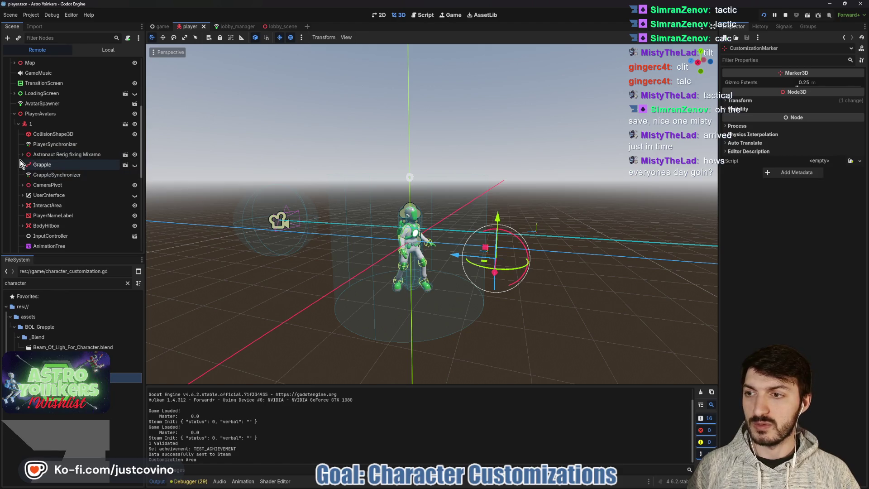
pyautogui.click(22, 184)
pyautogui.click(29, 198)
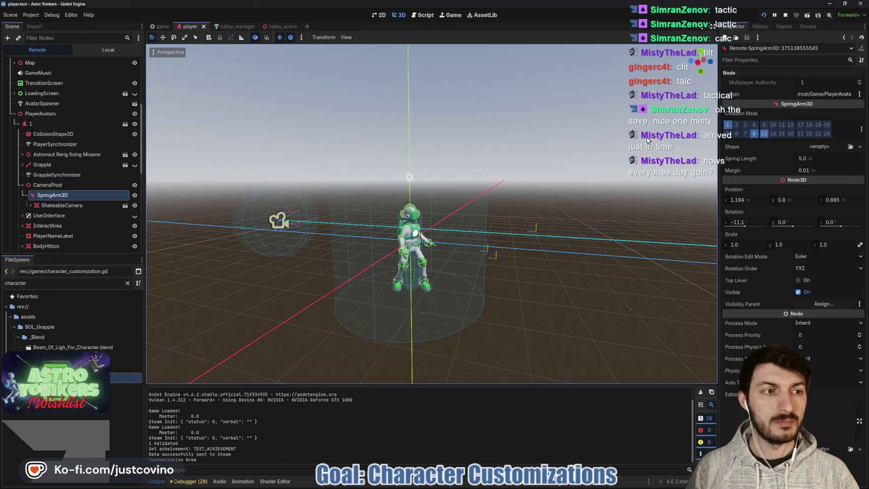
pyautogui.click(815, 158)
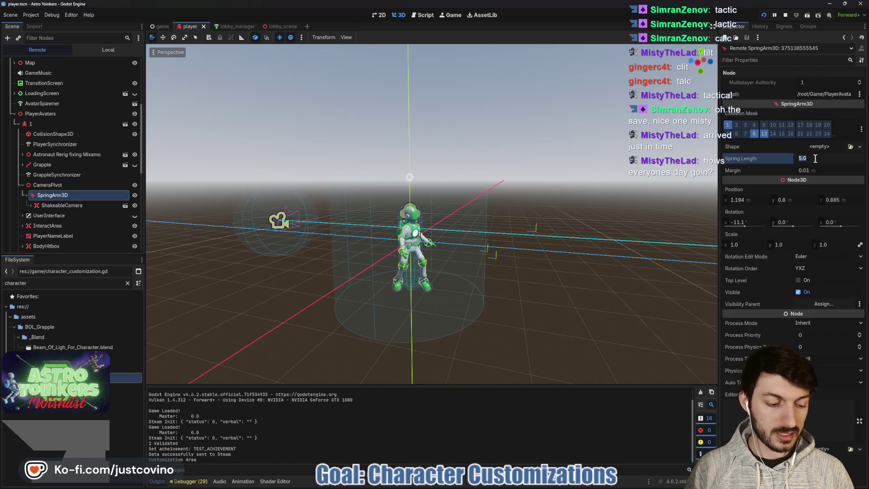
pyautogui.write('2')
pyautogui.press('Return')
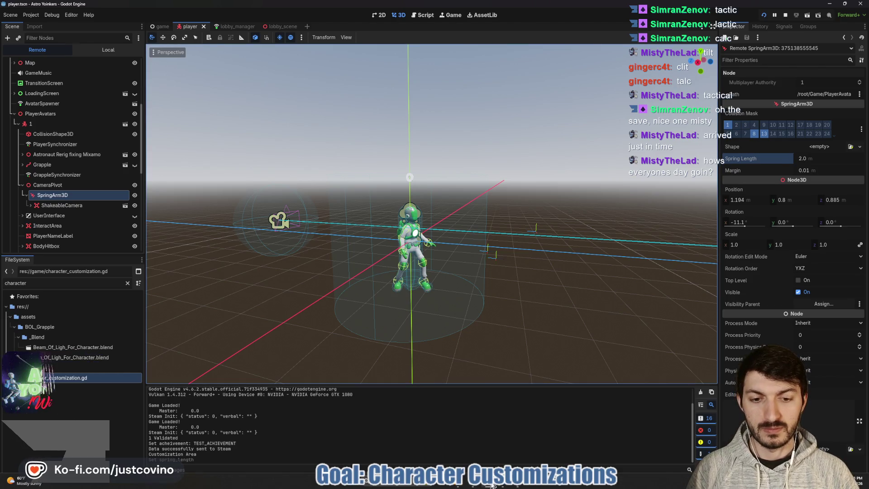
pyautogui.moveTo(492, 484)
pyautogui.click(515, 441)
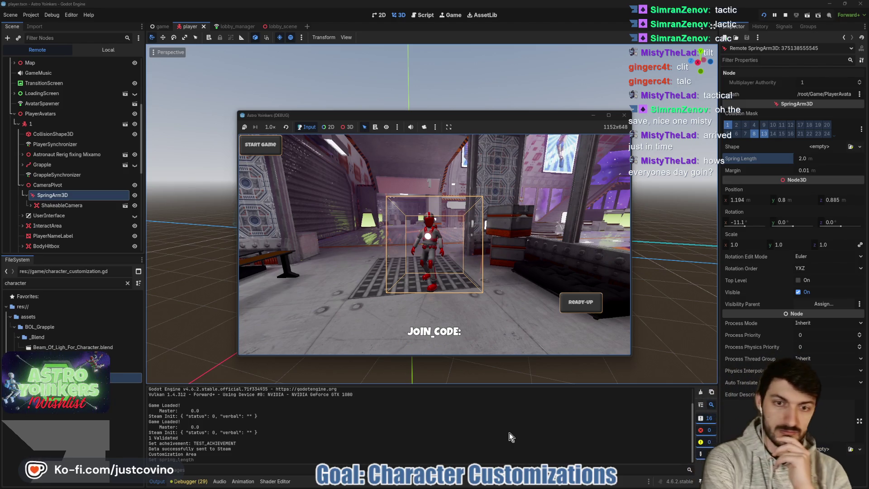
# Step: Set Spring Length to 0.0, check the camera in game, then stop the game
pyautogui.click(807, 157)
pyautogui.write('0')
pyautogui.press('Return')
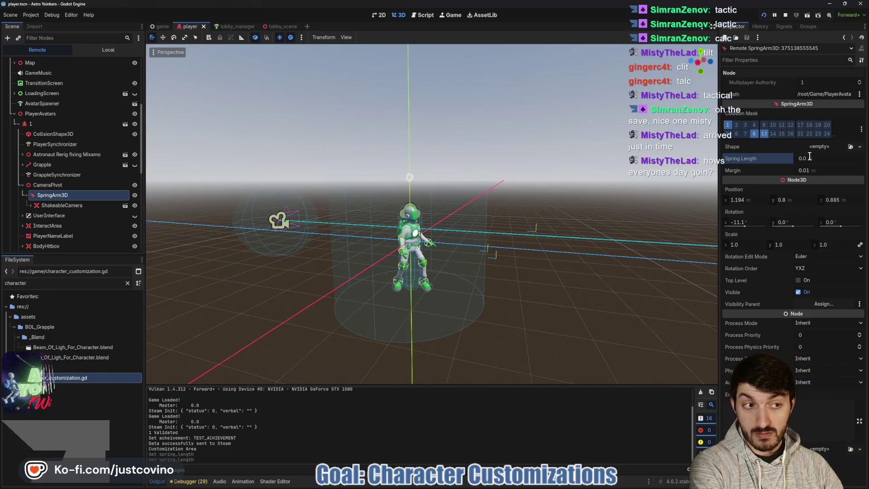
pyautogui.moveTo(486, 485)
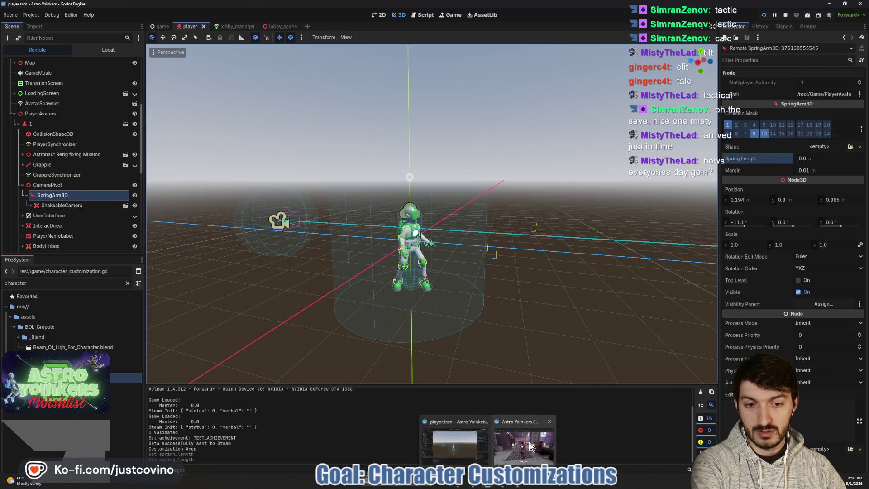
pyautogui.click(522, 439)
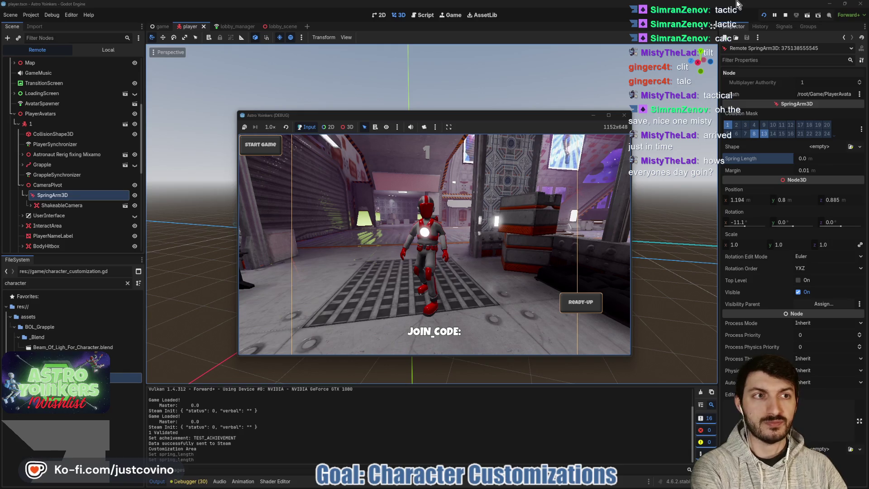
pyautogui.click(786, 17)
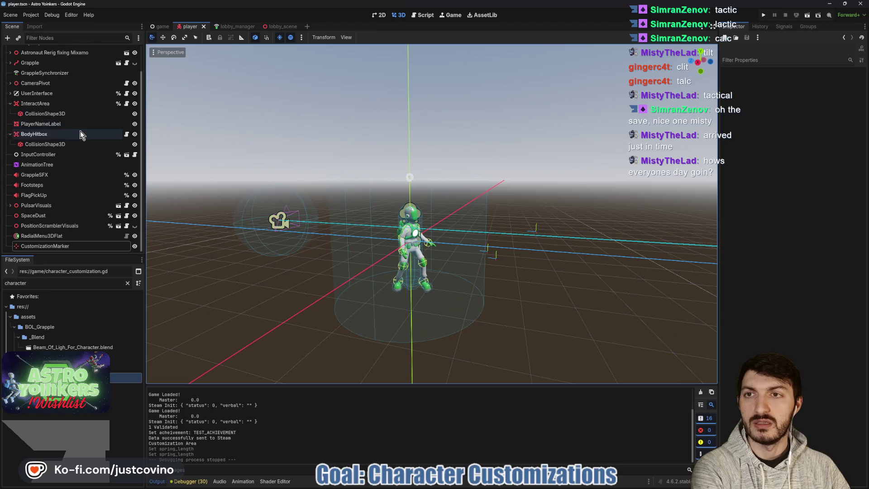
# Step: In player.gd, add camera_pivot.spring_arm.spring_length = 0.0 beneath the rotation line 295
pyautogui.scroll(3, 72, 175)
pyautogui.click(128, 54)
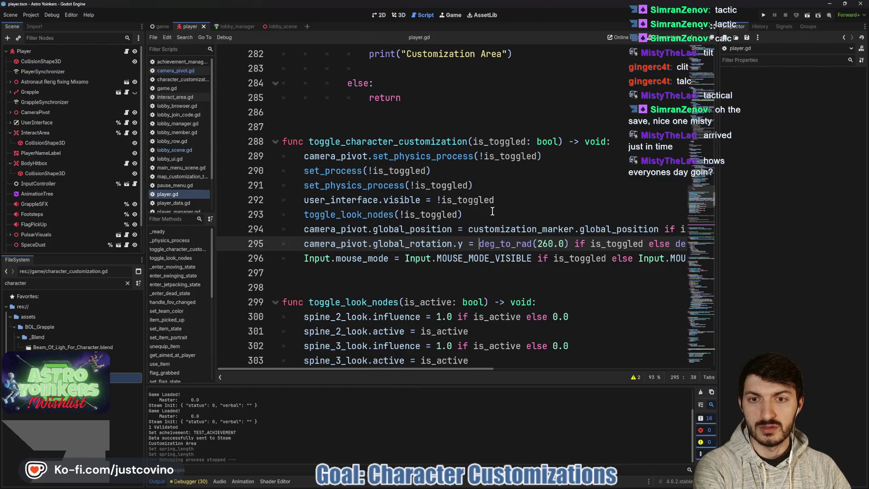
pyautogui.scroll(-1, 392, 228)
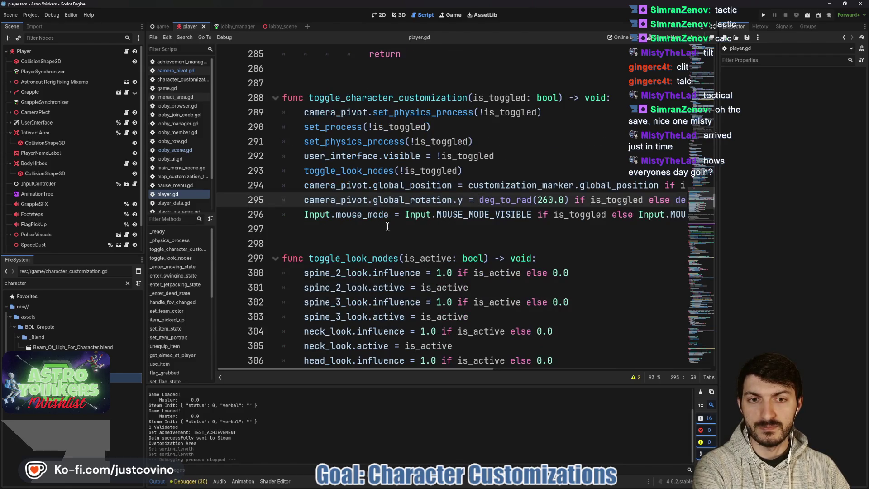
pyautogui.click(304, 214)
pyautogui.press('Return')
pyautogui.press('Up')
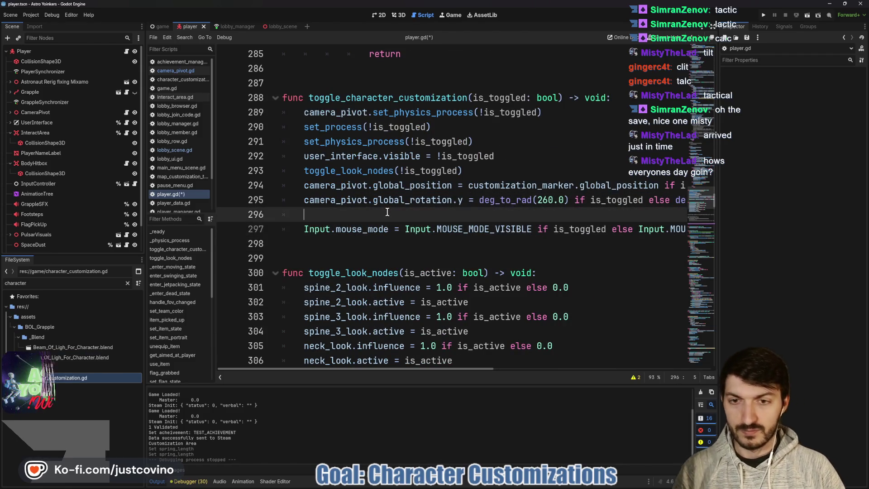
pyautogui.write('camera_pivot.spri')
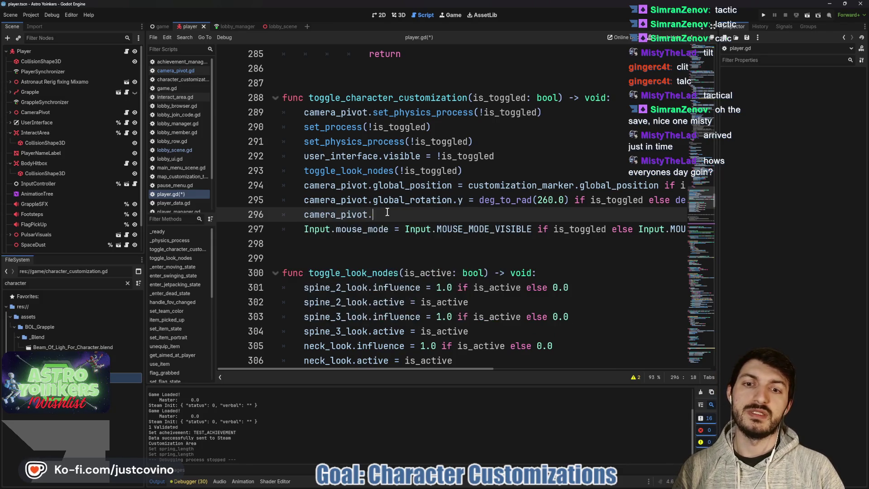
pyautogui.press('Return')
pyautogui.write('.len')
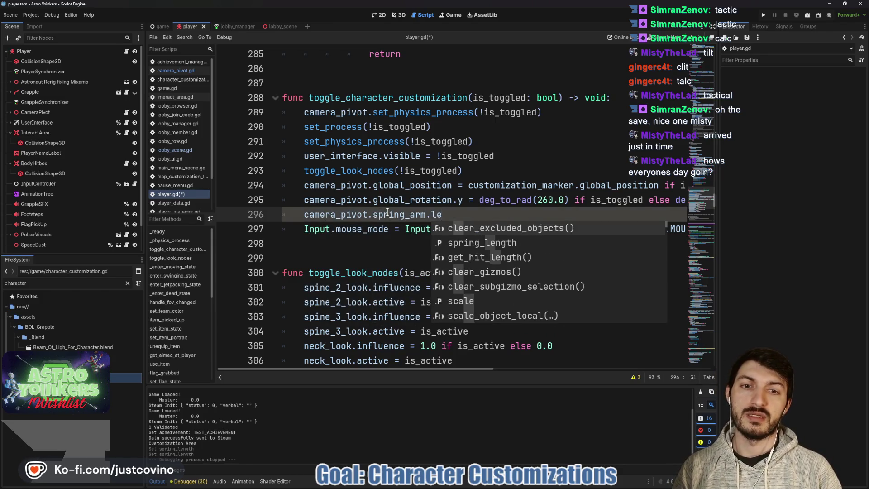
pyautogui.press('Return')
pyautogui.write('= 0.0')
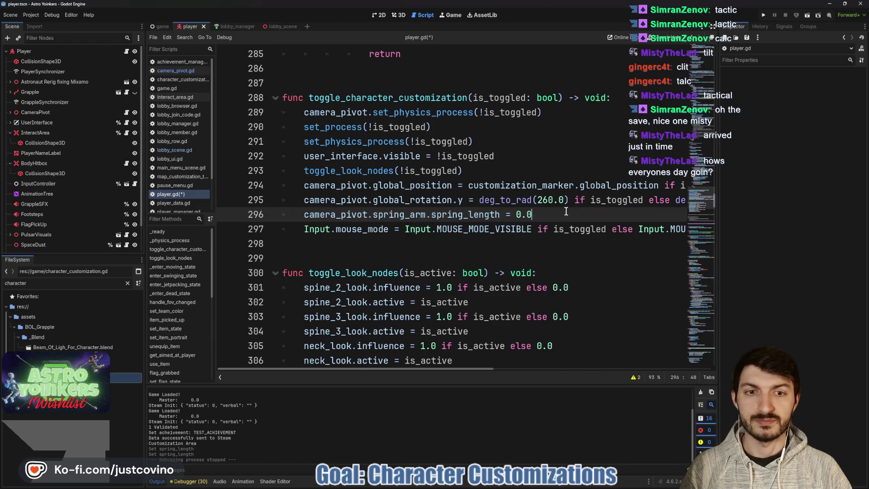
pyautogui.click(400, 15)
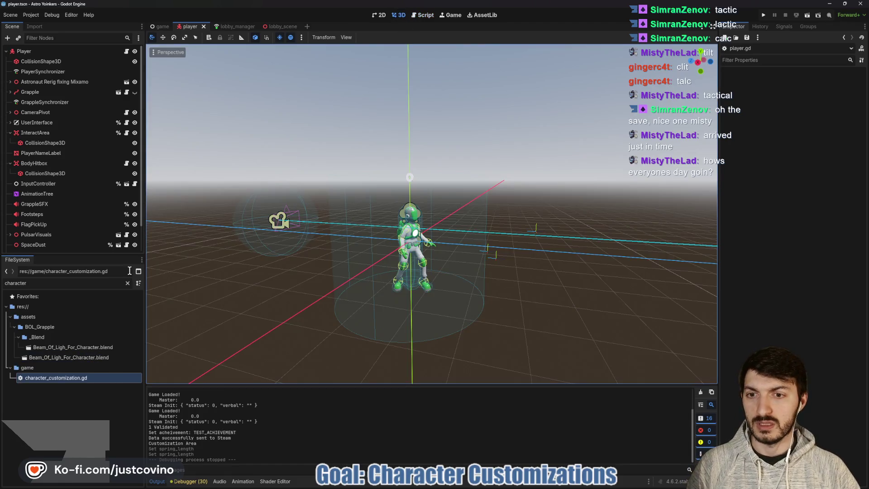
# Step: Move the CustomizationMarker left along the X axis beside the player
pyautogui.scroll(-2, 61, 246)
pyautogui.click(62, 246)
pyautogui.moveTo(595, 284); pyautogui.dragTo(494, 286)
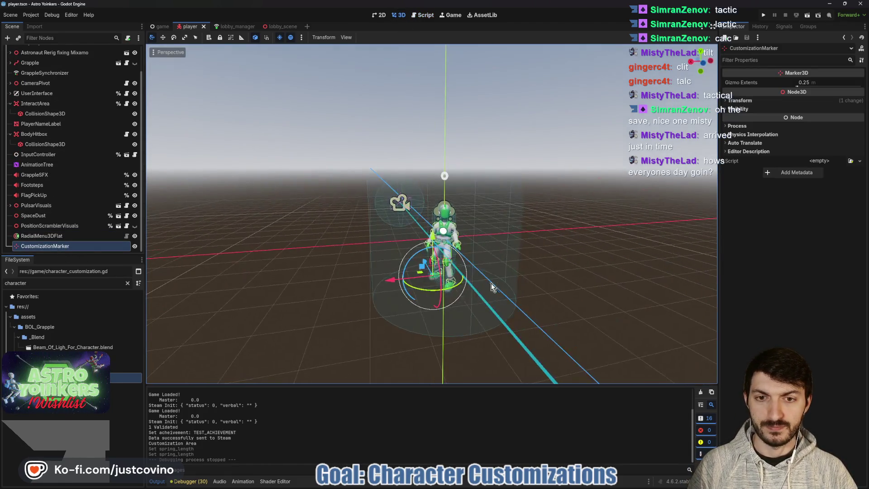
pyautogui.moveTo(389, 279); pyautogui.dragTo(340, 286)
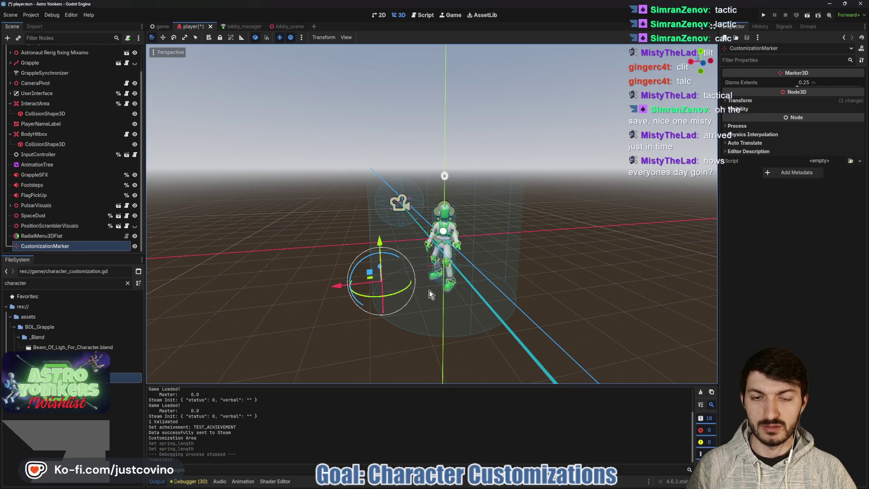
# Step: Save player.tscn and run the project, opening two debug game windows
pyautogui.hotkey('ctrl', 's')
pyautogui.moveTo(485, 273)
pyautogui.mouseDown()
pyautogui.moveTo(574, 280)
pyautogui.moveTo(441, 277)
pyautogui.mouseUp()
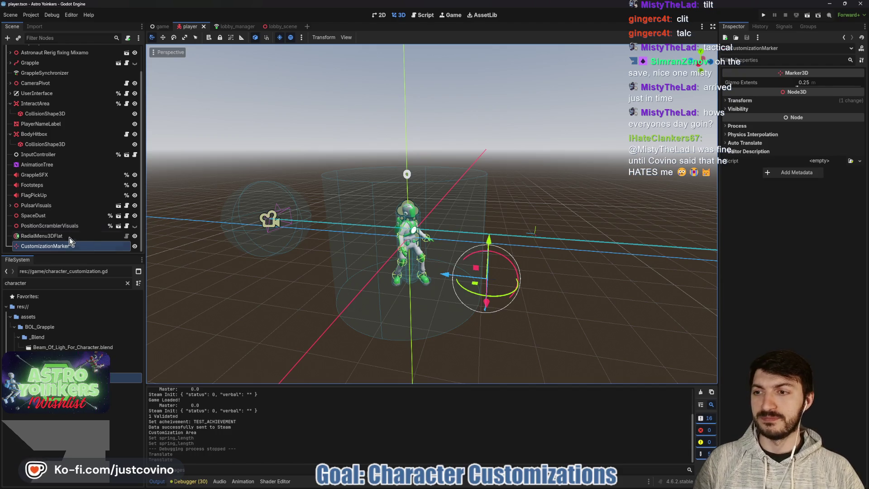
pyautogui.click(763, 15)
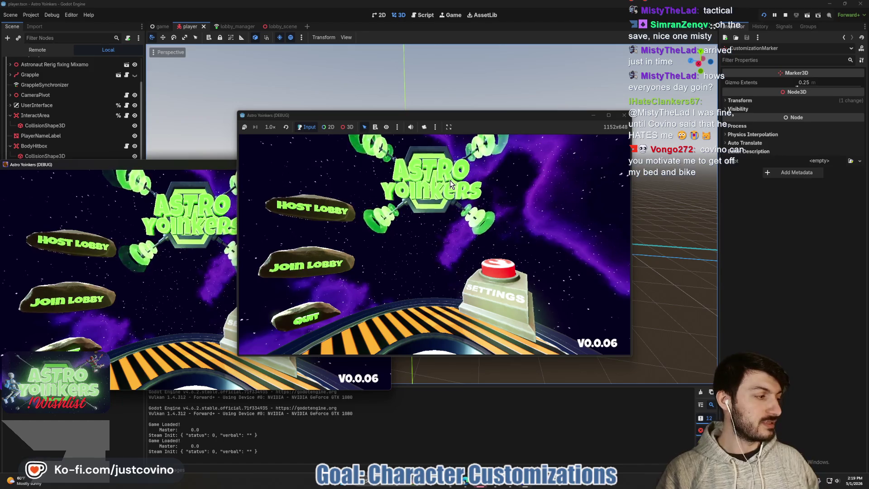
# Step: Close the extra debug window and host a lobby in the remaining Astro Yoinkers game
pyautogui.click(160, 167)
pyautogui.click(383, 164)
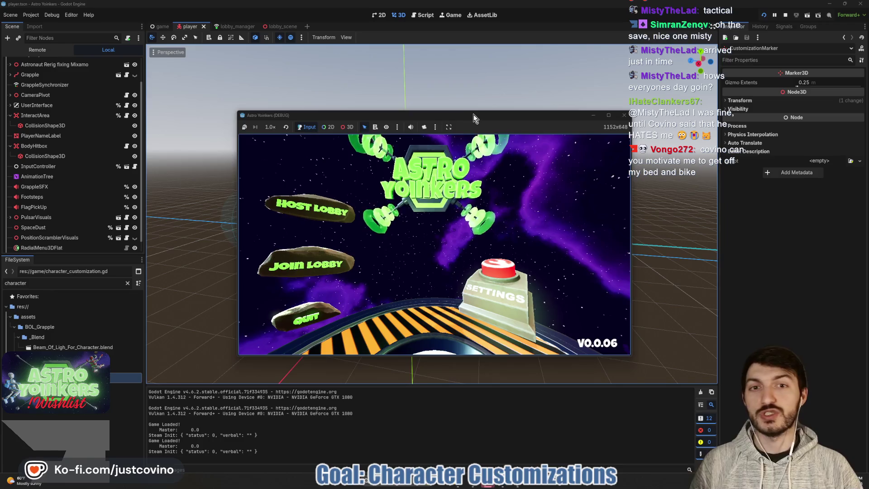
pyautogui.moveTo(473, 114); pyautogui.dragTo(448, 98)
pyautogui.click(281, 190)
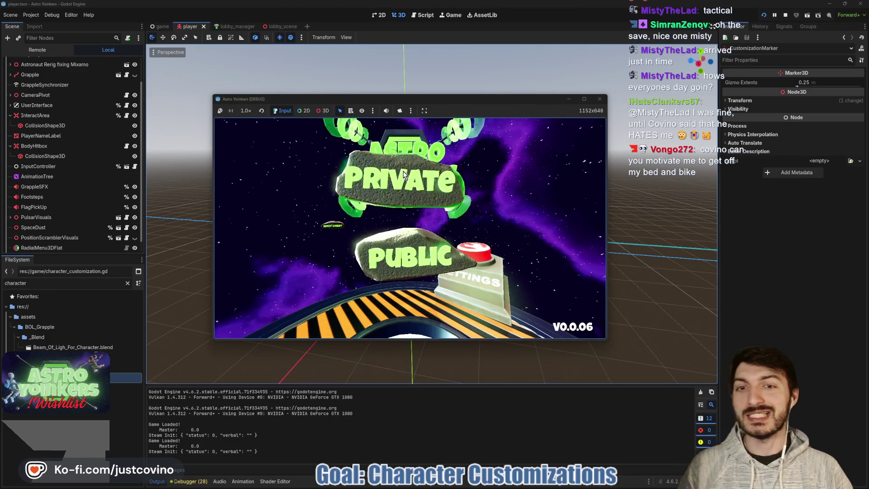
pyautogui.click(404, 175)
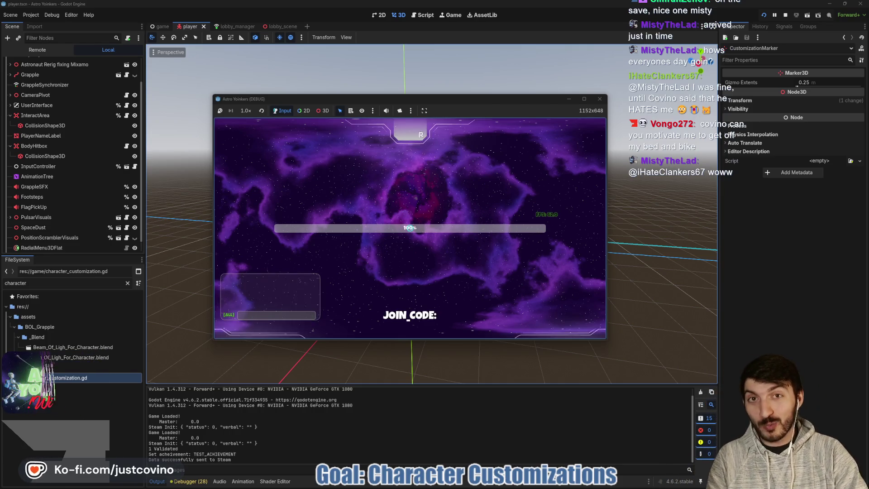
# Step: Run into the locker room, enter the customization area with E, then close the game
pyautogui.press('w')
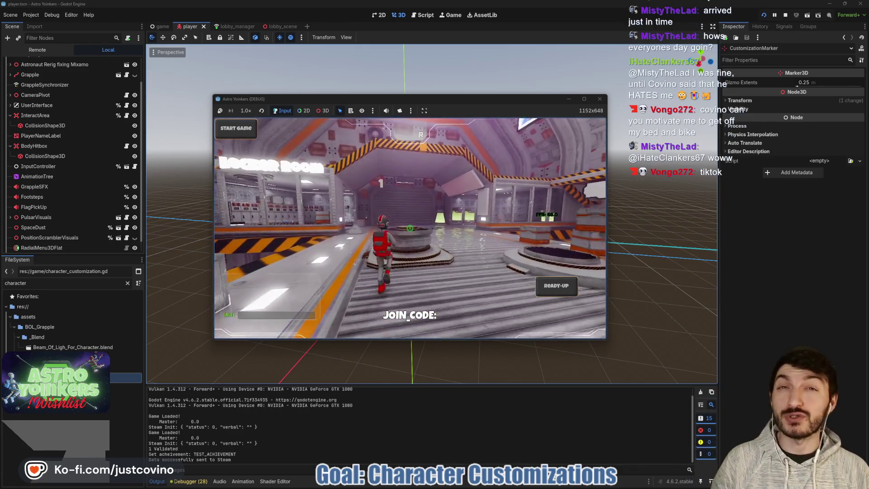
pyautogui.press('space')
pyautogui.press('w')
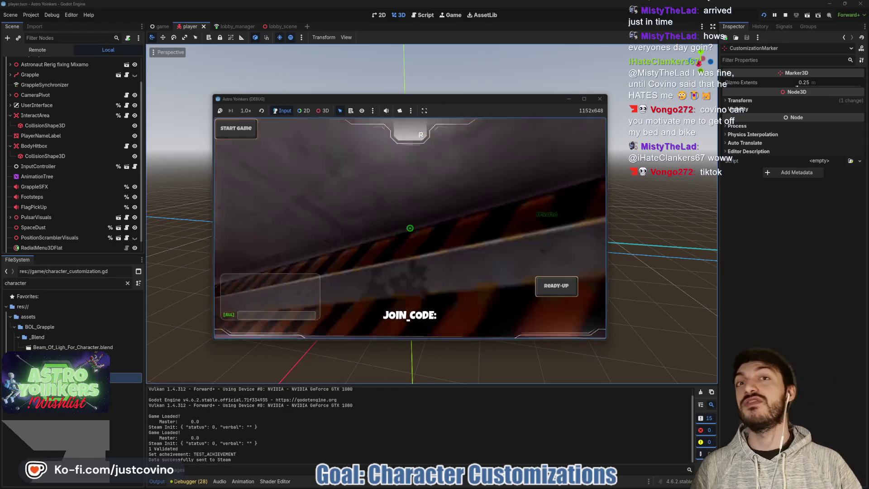
pyautogui.press('w')
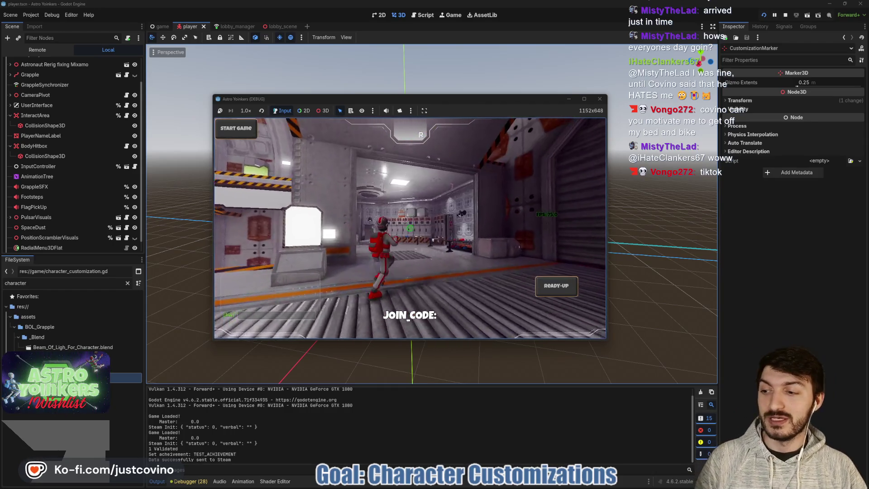
pyautogui.press('w')
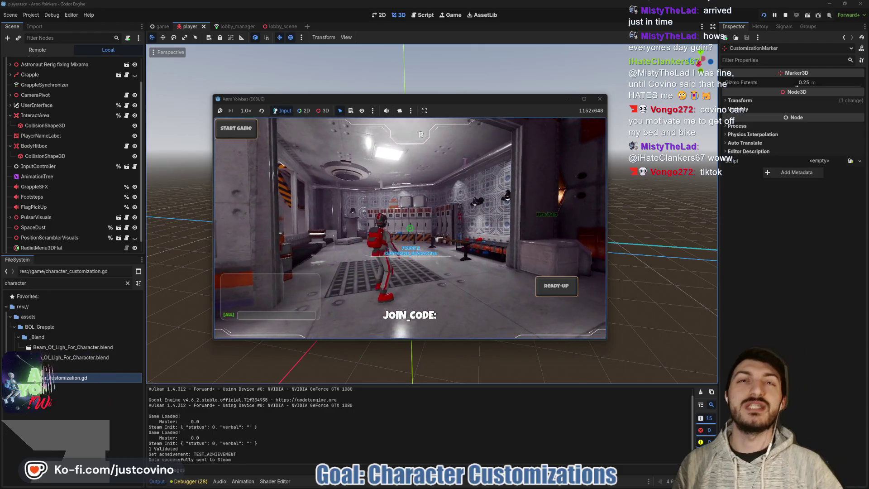
pyautogui.press('w')
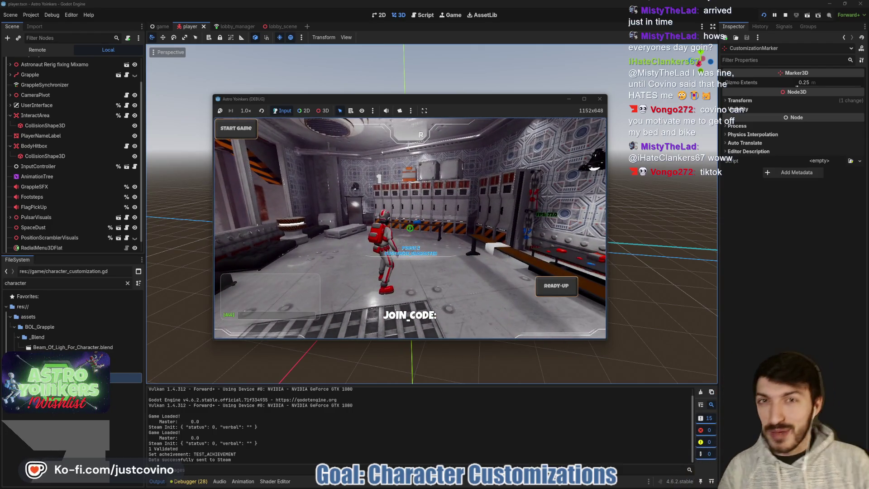
pyautogui.press('e')
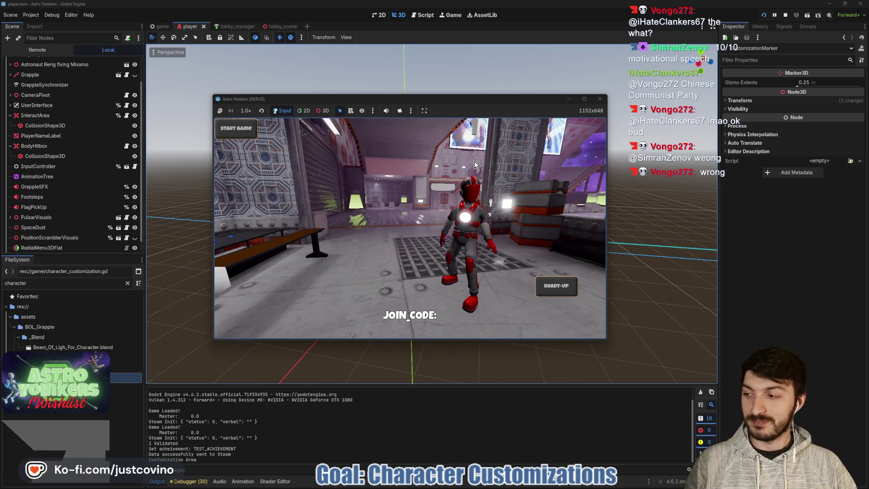
pyautogui.click(600, 99)
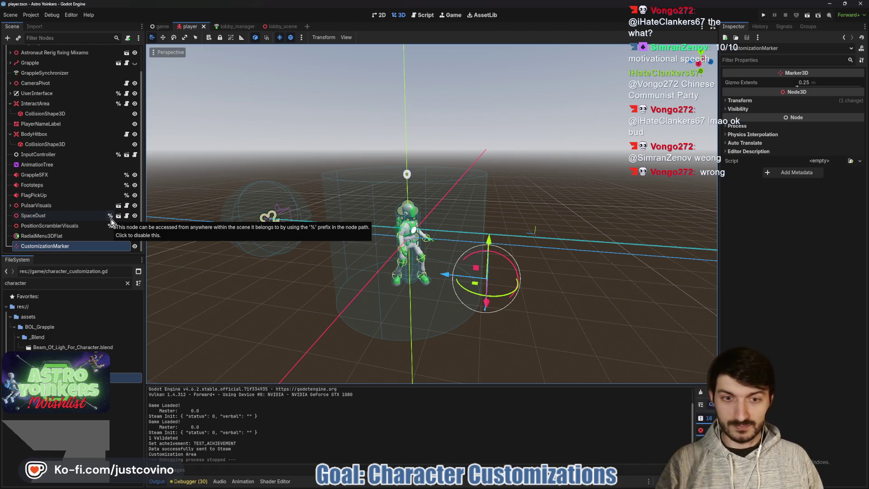
# Step: Save player.tscn and open the Player node's player.gd at toggle_character_customization
pyautogui.moveTo(299, 182)
pyautogui.mouseDown()
pyautogui.moveTo(418, 199)
pyautogui.moveTo(538, 229)
pyautogui.mouseUp()
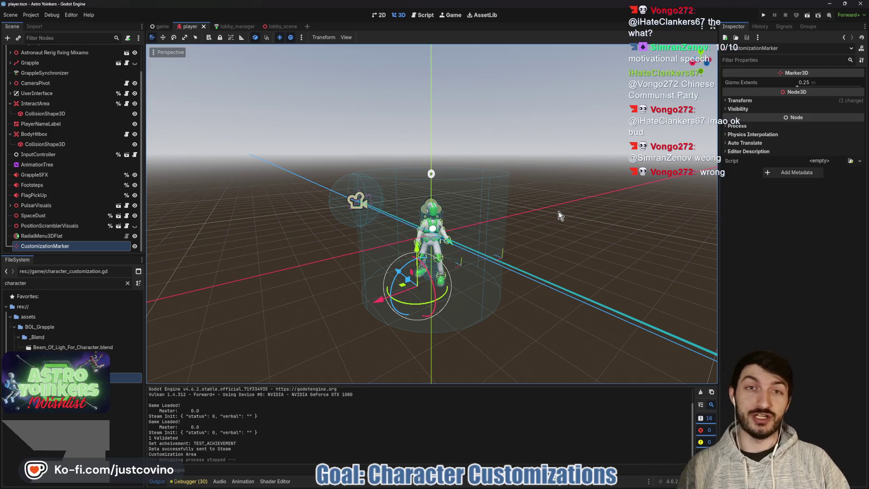
pyautogui.moveTo(567, 211); pyautogui.dragTo(539, 215)
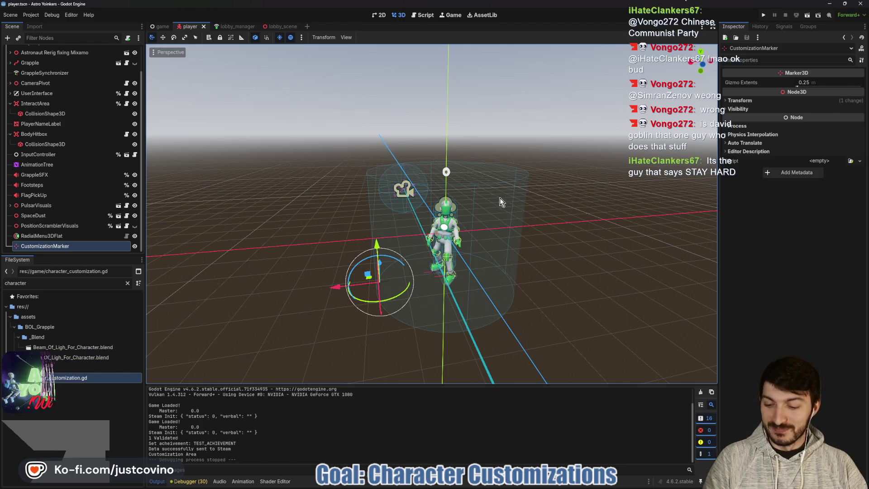
pyautogui.hotkey('ctrl', 's')
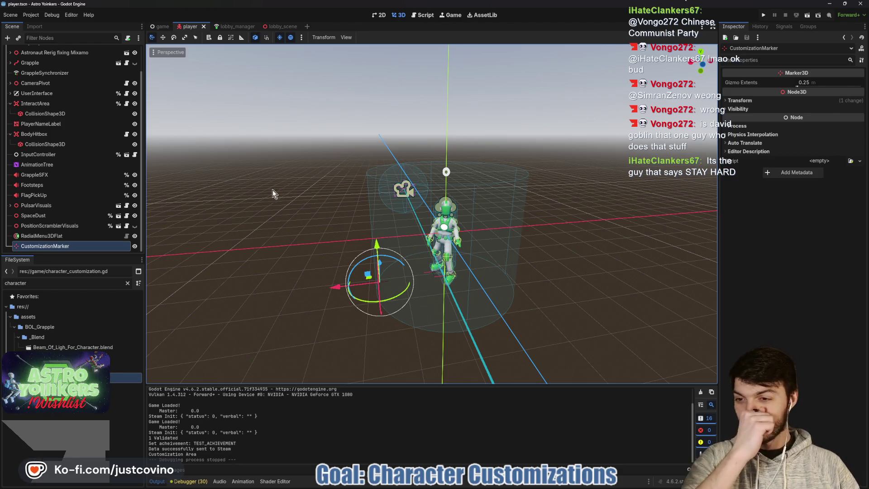
pyautogui.scroll(3, 105, 189)
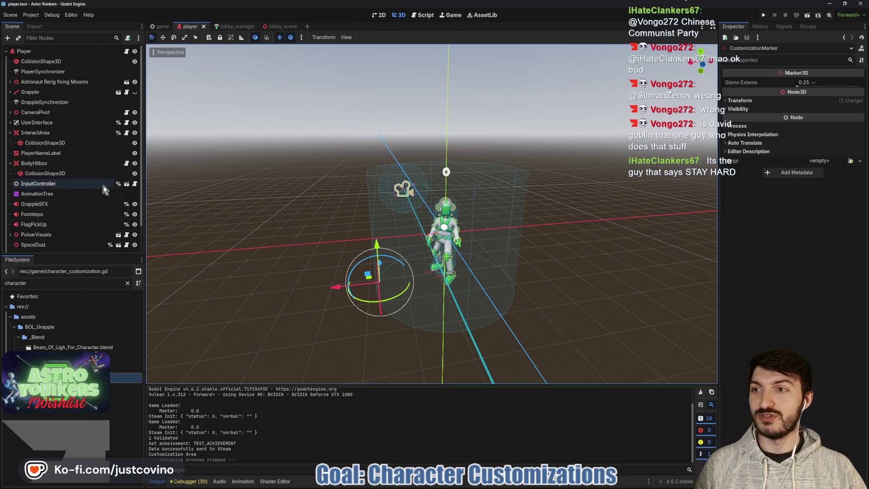
pyautogui.click(100, 54)
pyautogui.hotkey('ctrl', 's')
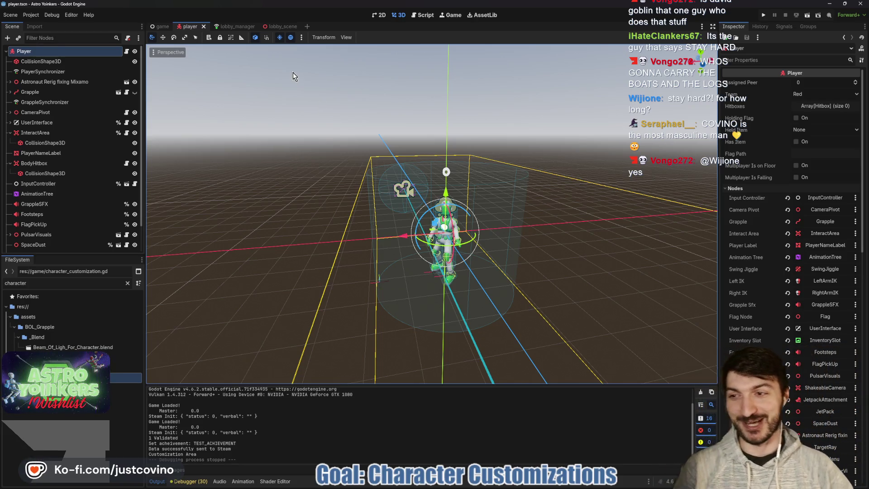
pyautogui.click(126, 51)
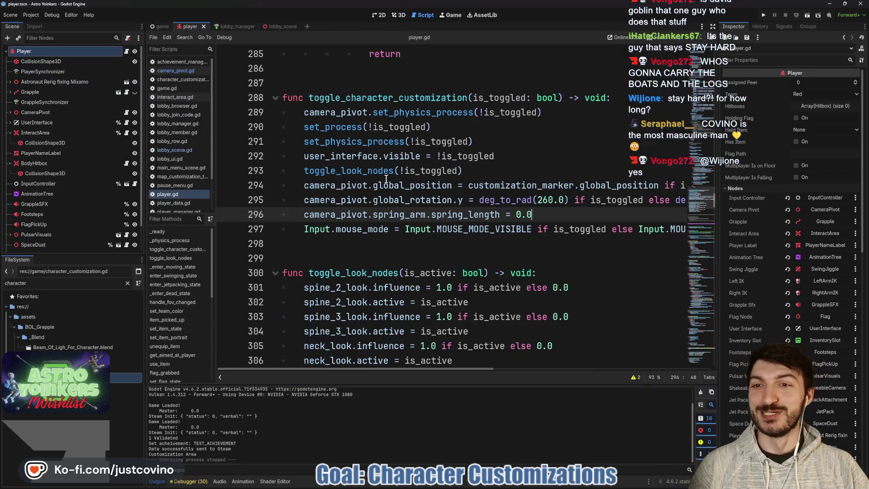
pyautogui.click(417, 240)
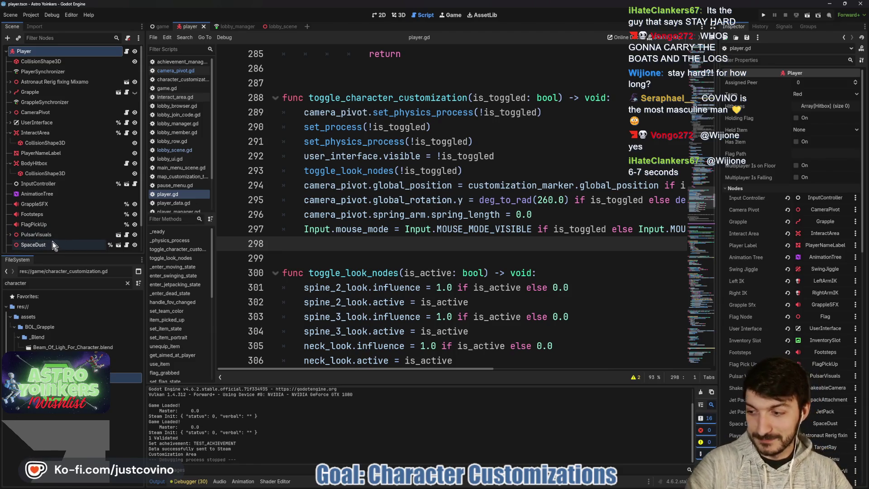
pyautogui.scroll(-2, 52, 245)
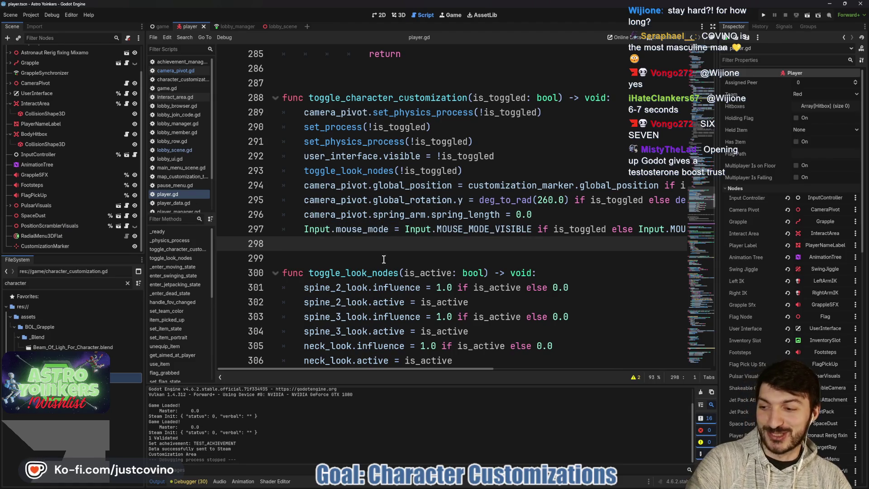
pyautogui.click(362, 258)
pyautogui.moveTo(341, 247); pyautogui.dragTo(351, 256)
pyautogui.click(336, 246)
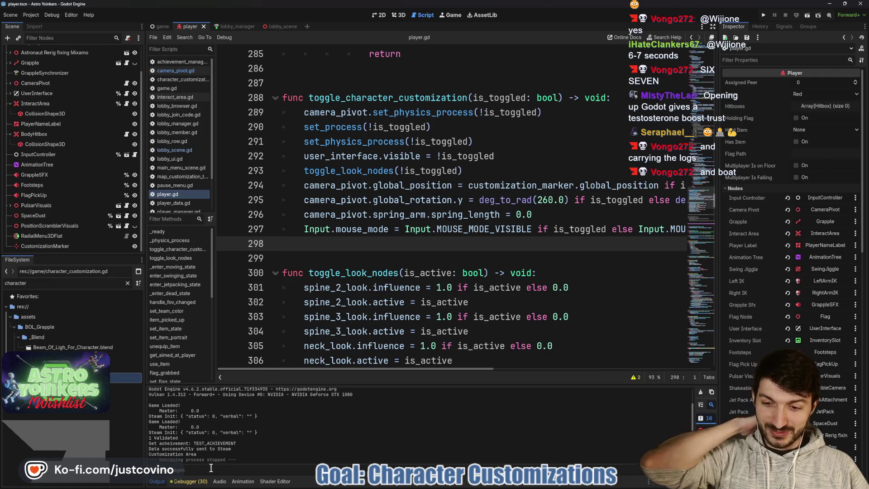
pyautogui.click(197, 482)
# Step: Clear the Debugger's Errors list, return to the Output log, and place the caret on line 299
pyautogui.moveTo(390, 384); pyautogui.dragTo(195, 186)
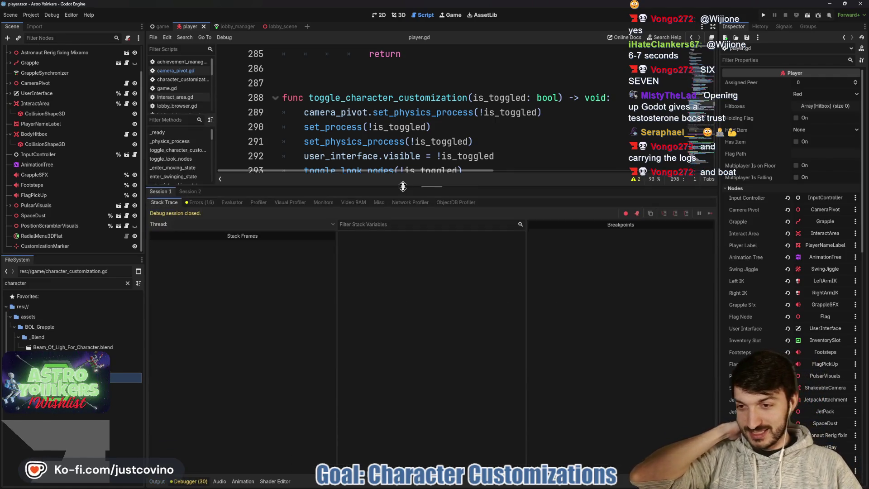
pyautogui.click(193, 204)
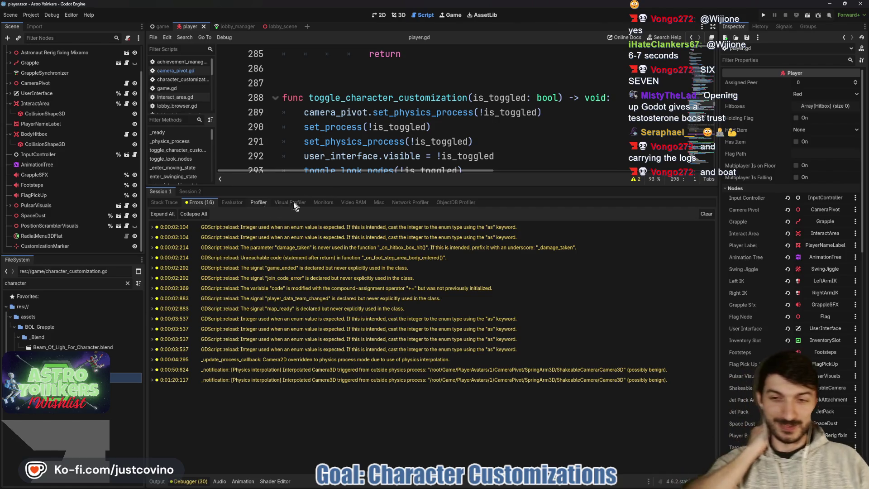
pyautogui.click(707, 214)
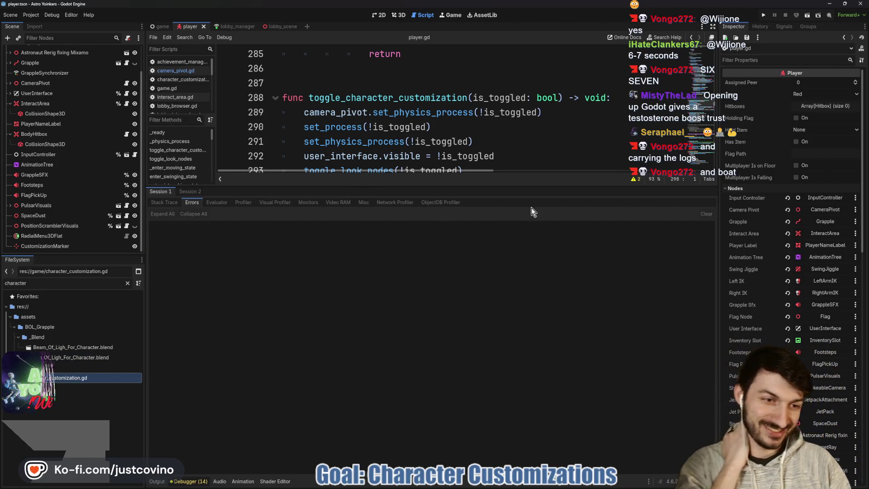
pyautogui.click(157, 482)
pyautogui.click(385, 251)
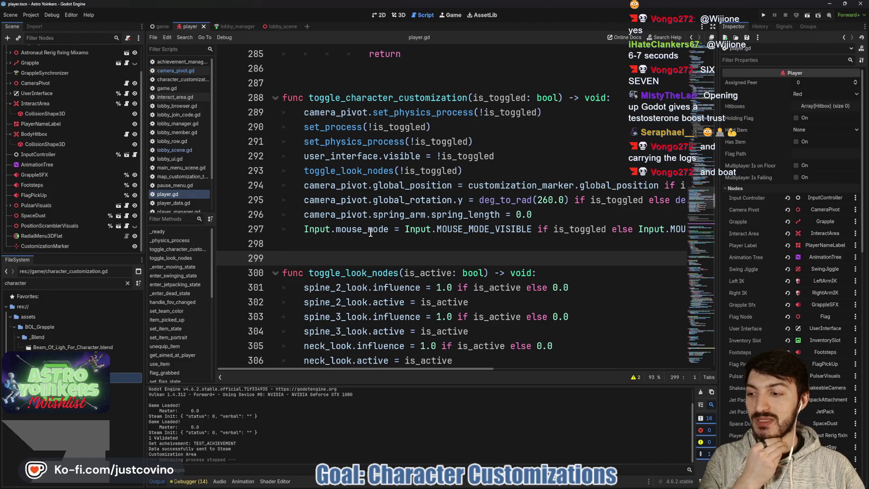
# Step: Read the Input.mouse_mode docs, then switch to the player scene's 2D interface overlay
pyautogui.moveTo(371, 233)
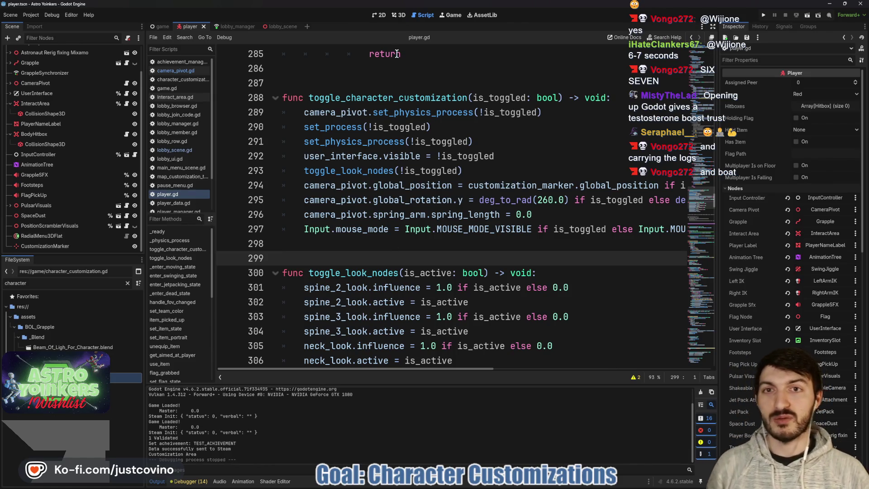
pyautogui.click(381, 18)
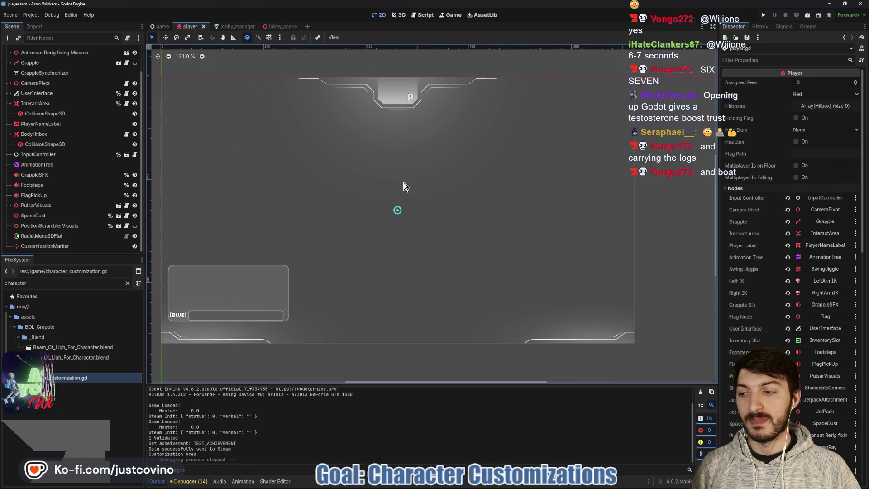
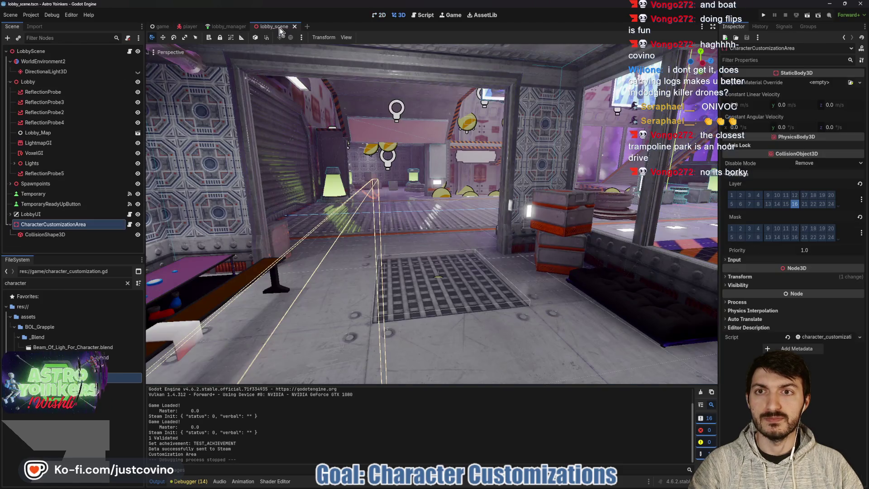
# Step: Open the Player node's player.gd script and scroll through the character customization code
pyautogui.click(285, 28)
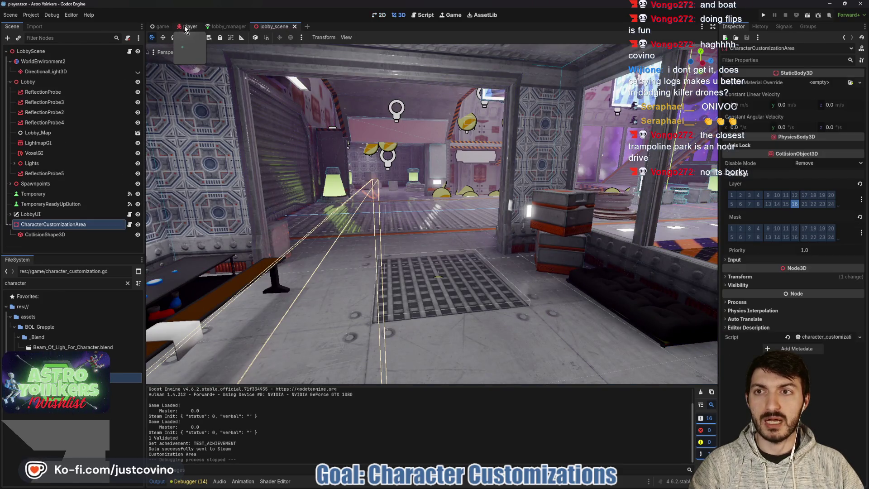
pyautogui.click(186, 26)
pyautogui.click(126, 50)
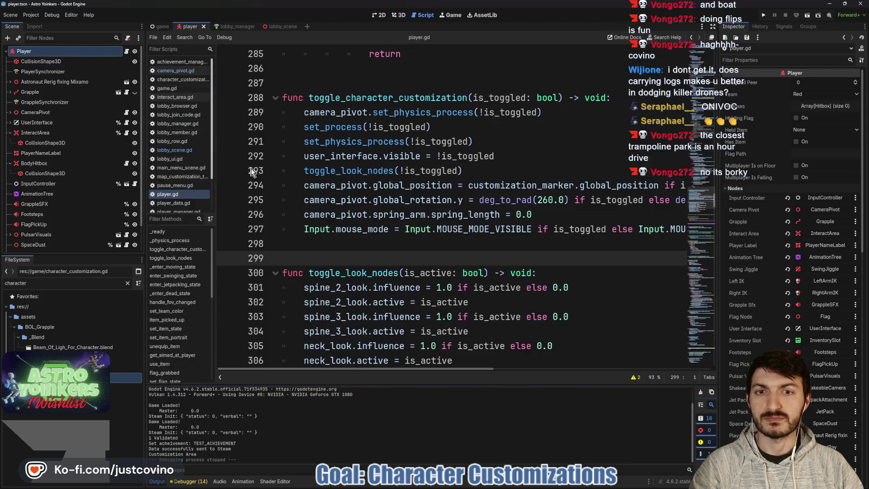
pyautogui.scroll(-2, 388, 210)
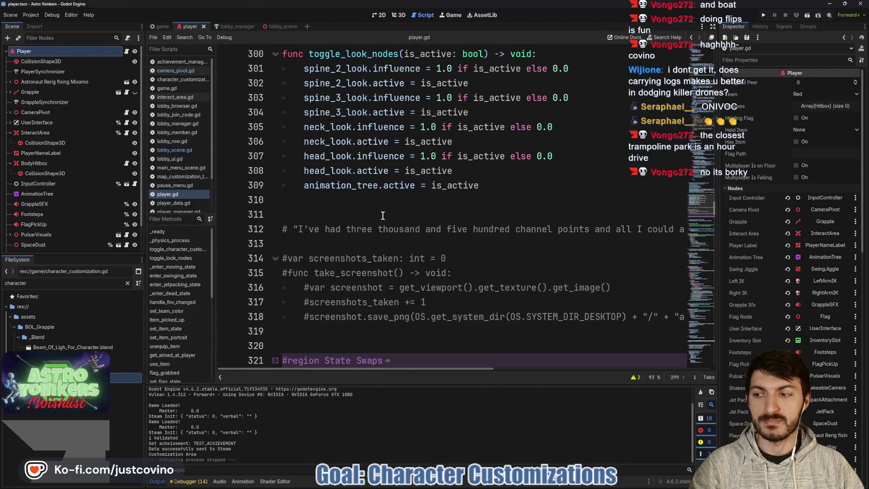
pyautogui.scroll(-4, 382, 213)
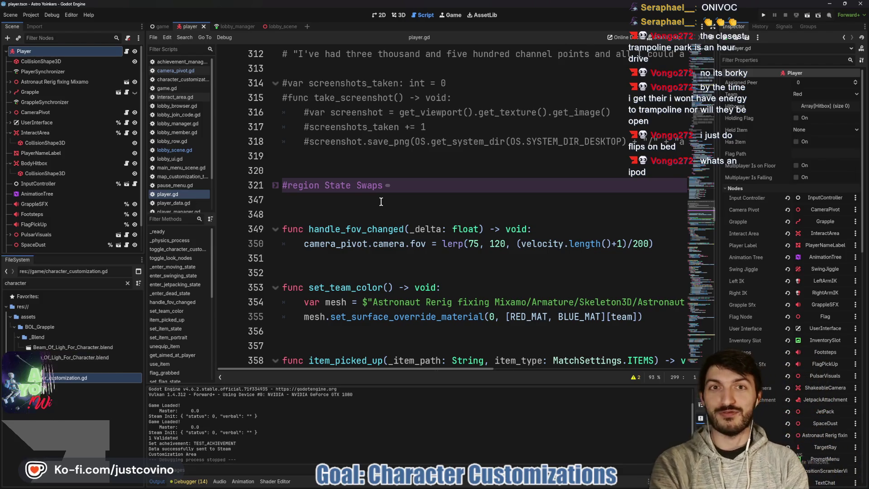
pyautogui.click(381, 202)
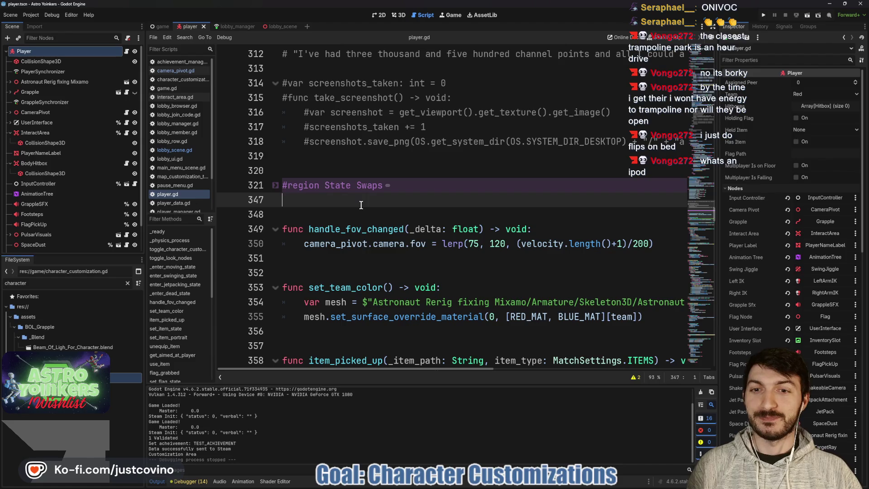
# Step: Indent empty line 298 in player.gd, add blank lines below it, and start a new scene
pyautogui.scroll(4, 358, 190)
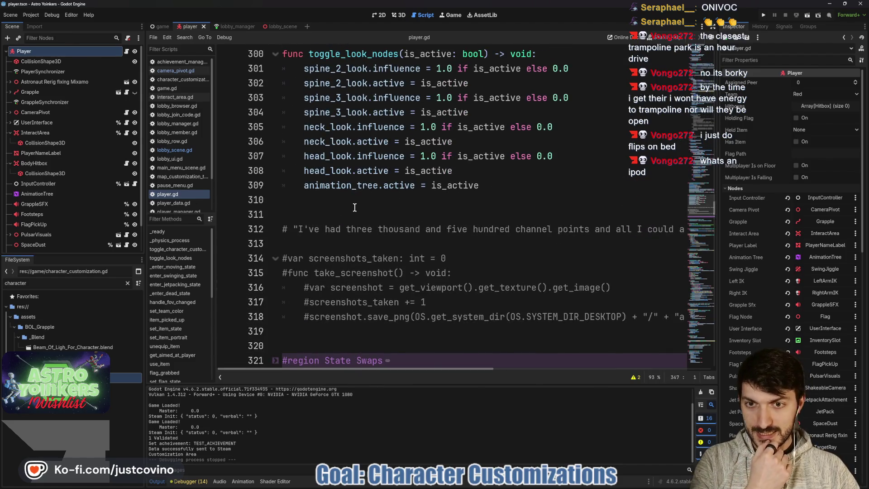
pyautogui.scroll(3, 348, 190)
pyautogui.scroll(1, 358, 208)
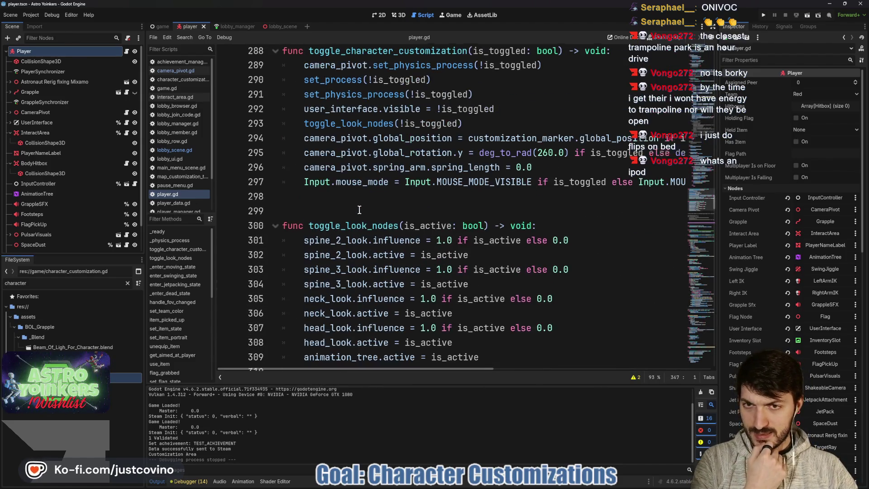
pyautogui.scroll(1, 380, 200)
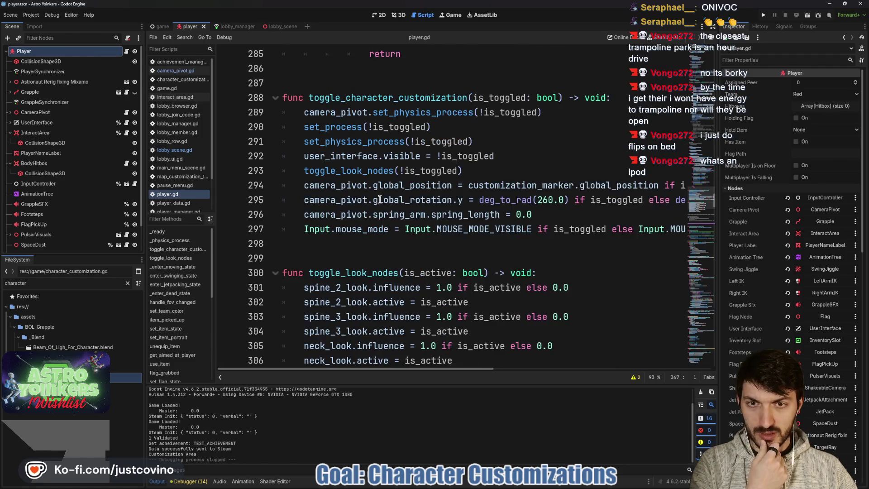
pyautogui.click(340, 245)
pyautogui.press('Tab')
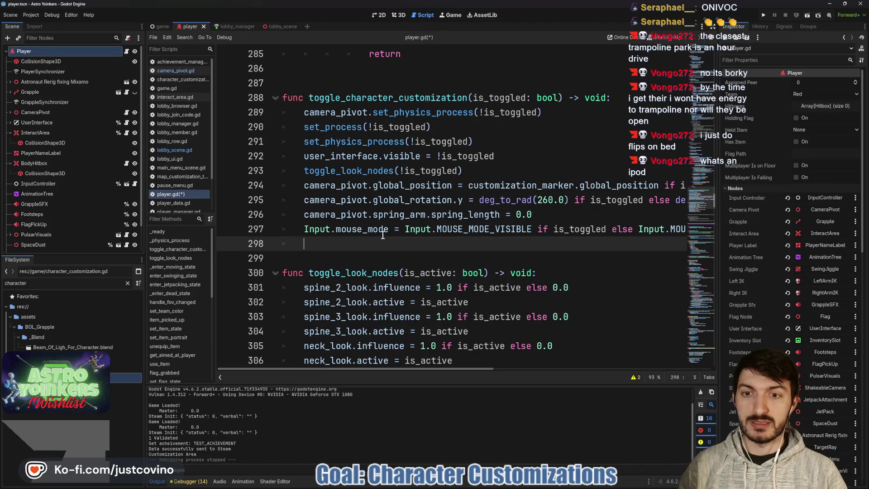
pyautogui.moveTo(383, 235)
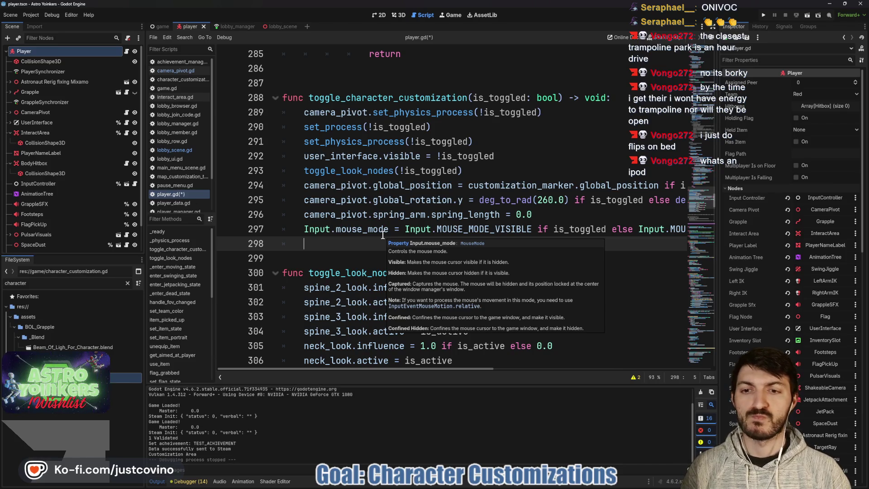
pyautogui.press('Return')
pyautogui.press('Up')
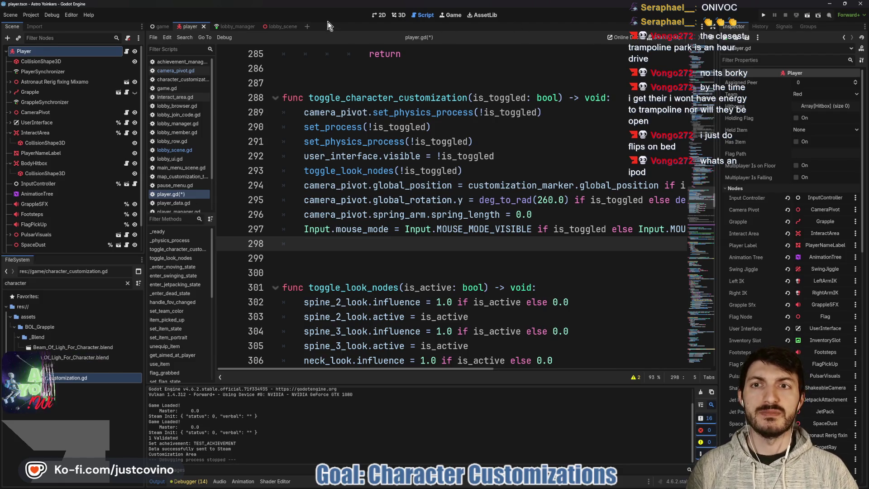
pyautogui.click(307, 27)
# Step: Create a CanvasLayer root node and rename it CharacterCustomizationScreen
pyautogui.hotkey('ctrl', 'a')
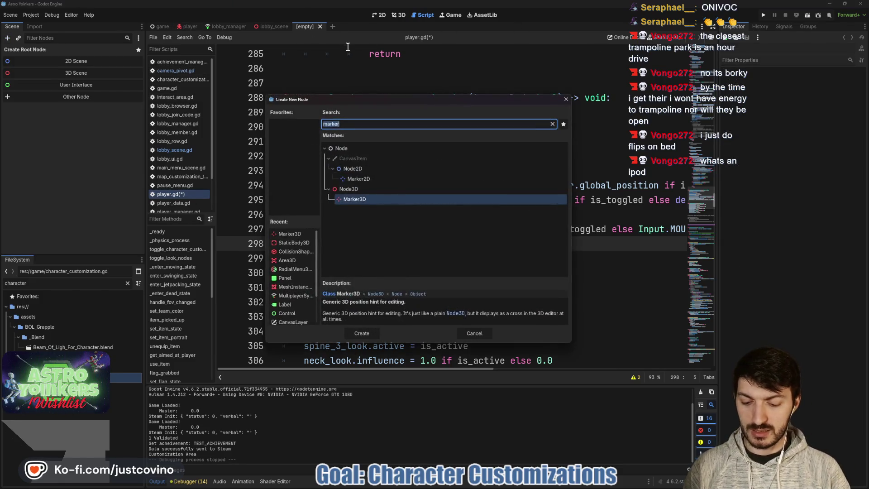
pyautogui.write('canvas')
pyautogui.click(354, 199)
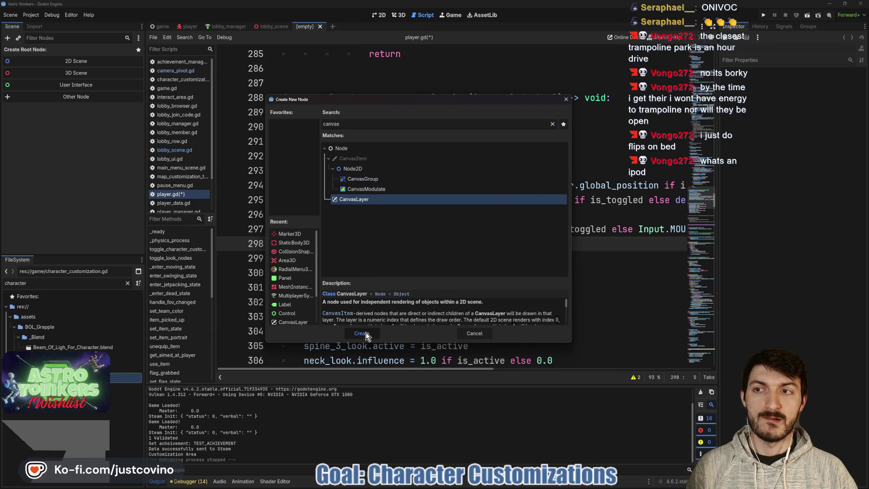
pyautogui.click(365, 332)
pyautogui.doubleClick(60, 52)
pyautogui.write('CharacterCustomizationS')
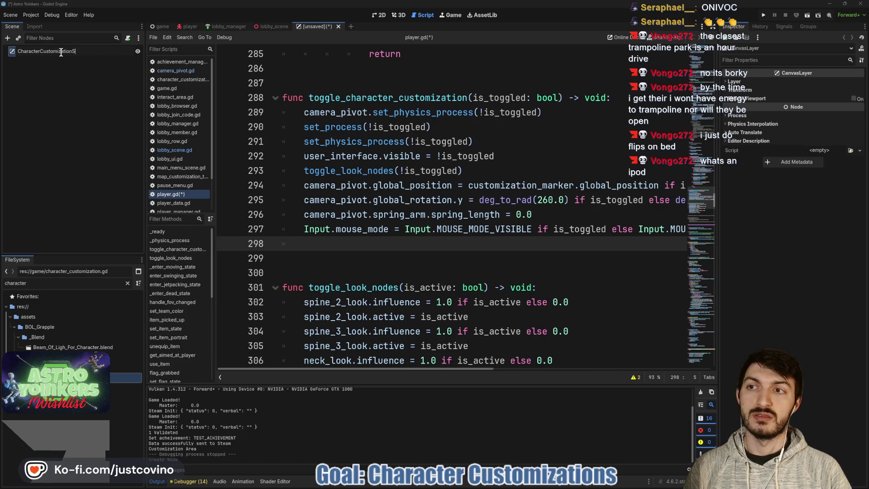
pyautogui.write('creen')
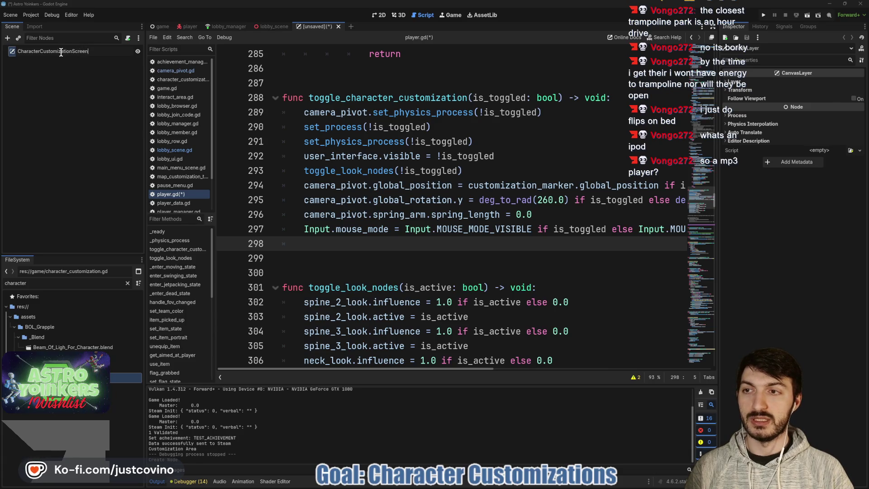
pyautogui.press('Return')
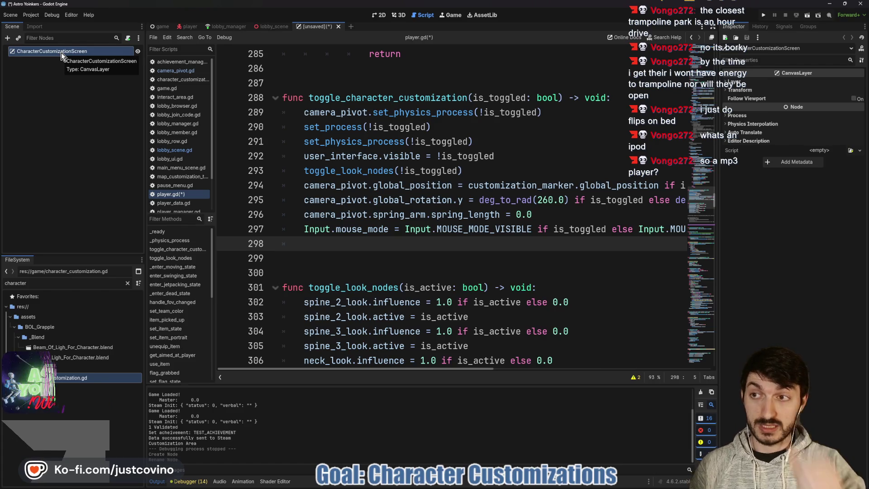
# Step: Save the scene as character_customization_screen.tscn in the res://player folder
pyautogui.click(369, 83)
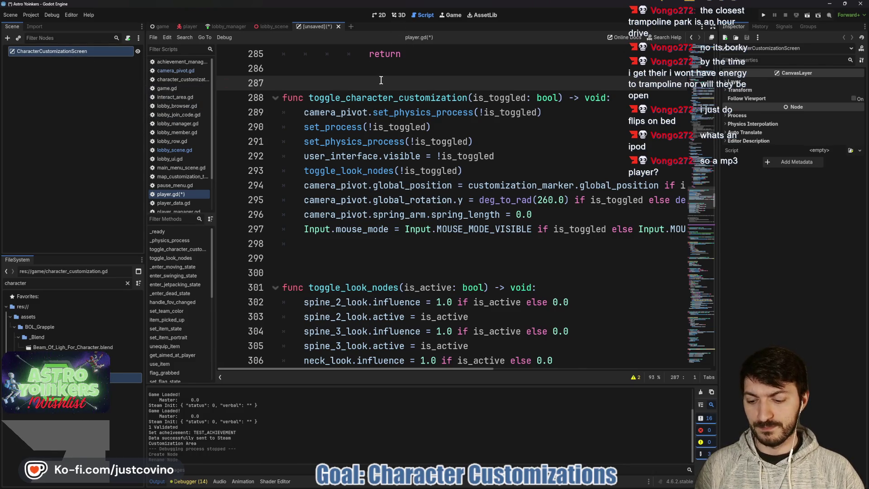
pyautogui.hotkey('ctrl', 's')
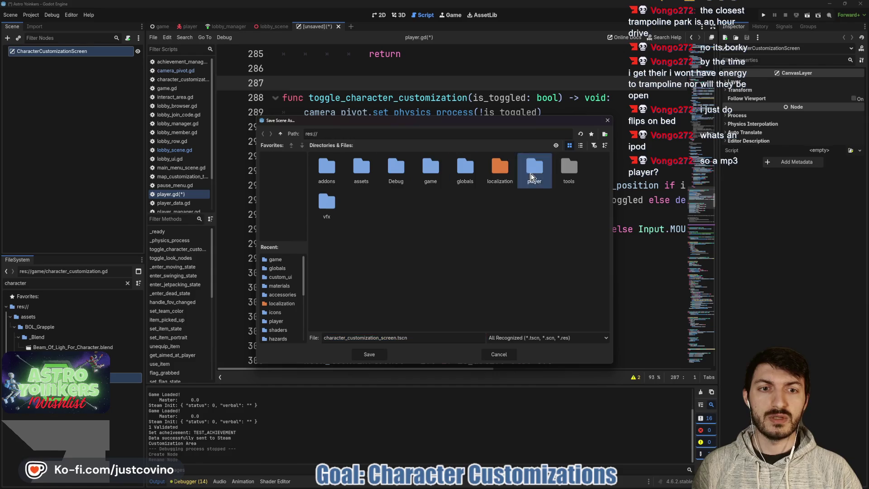
pyautogui.doubleClick(534, 168)
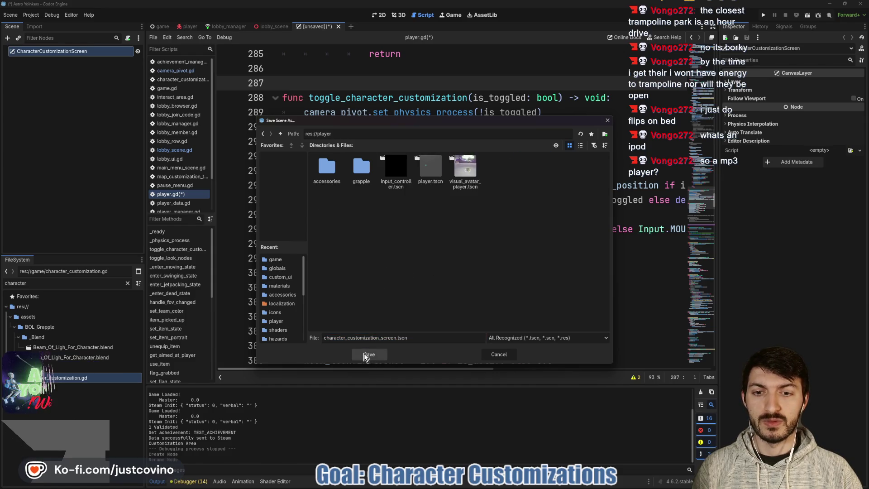
pyautogui.doubleClick(327, 172)
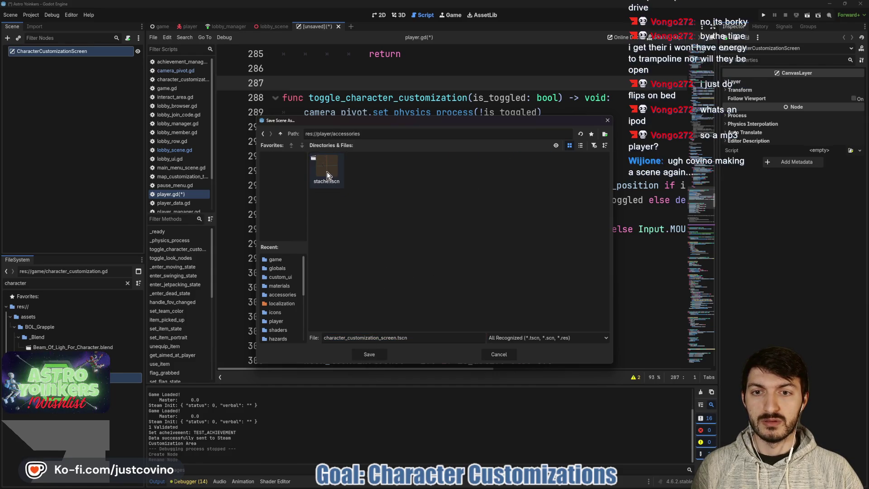
pyautogui.click(280, 134)
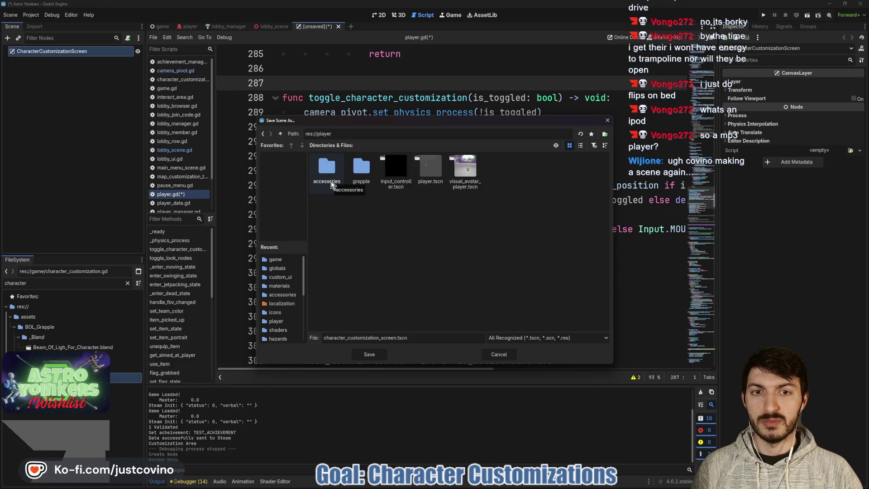
pyautogui.click(369, 355)
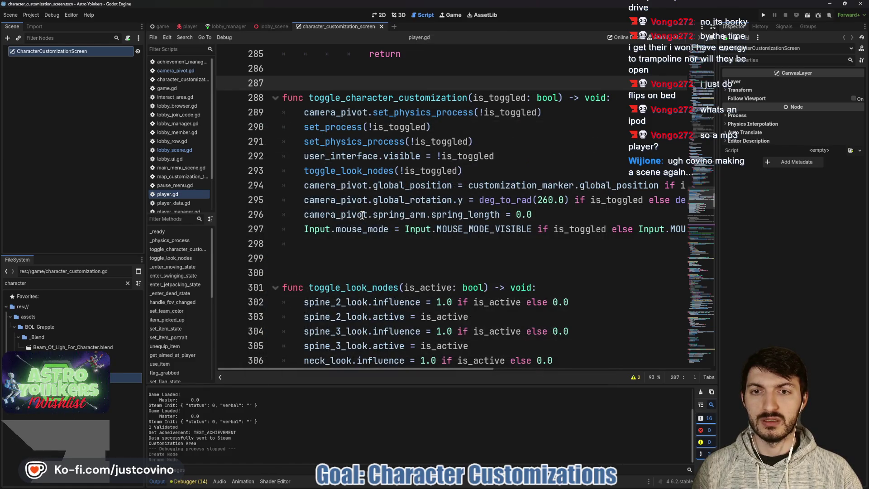
# Step: Attach character_customization_screen.gd declaring class_name CharacterCustomizationScreen, deleting the template functions
pyautogui.click(128, 38)
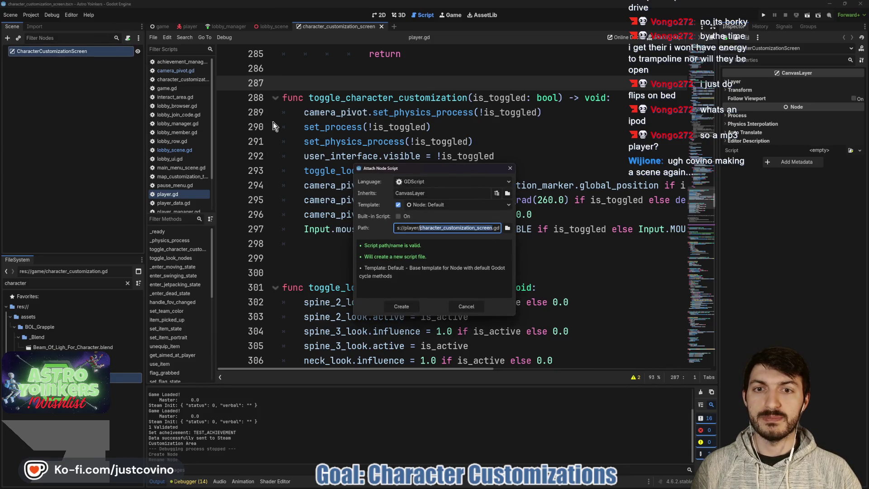
pyautogui.click(406, 306)
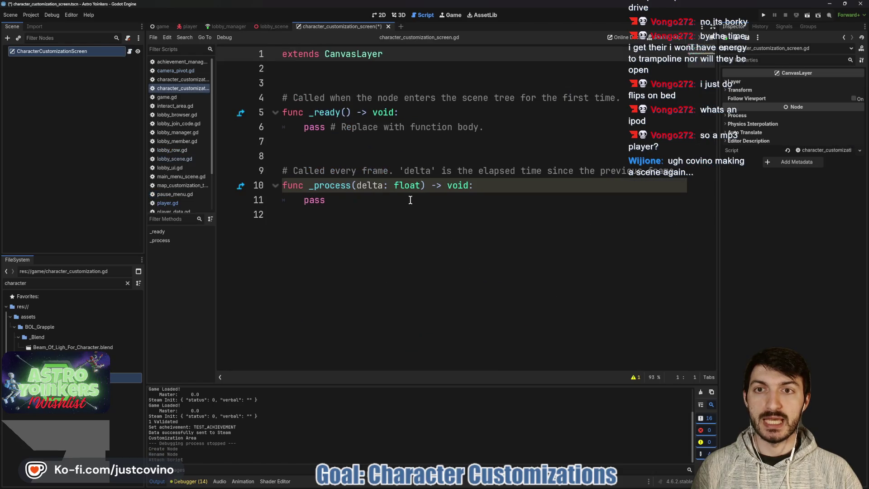
pyautogui.write('class_na')
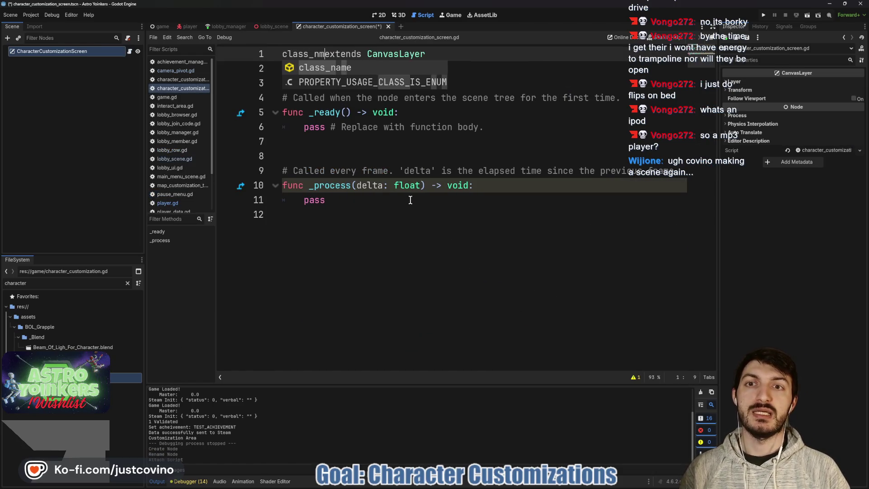
pyautogui.write('me CharacterCusto')
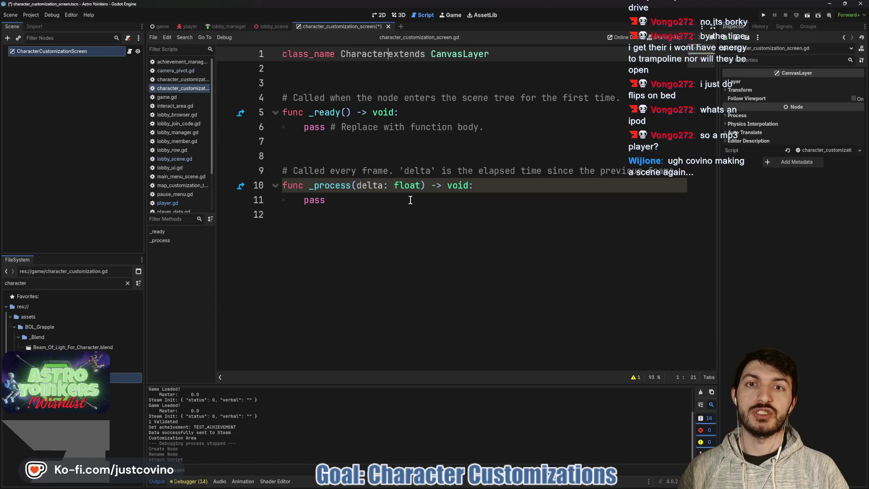
pyautogui.write('mization')
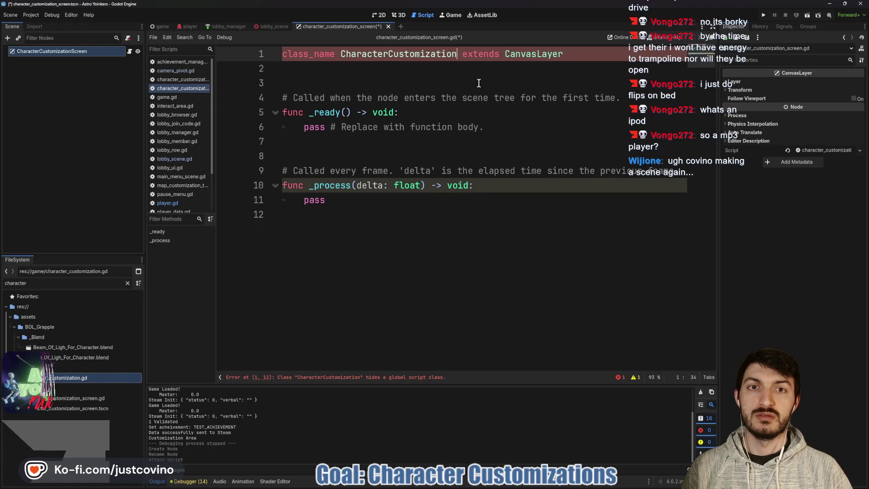
pyautogui.press('Left')
pyautogui.write('Screen')
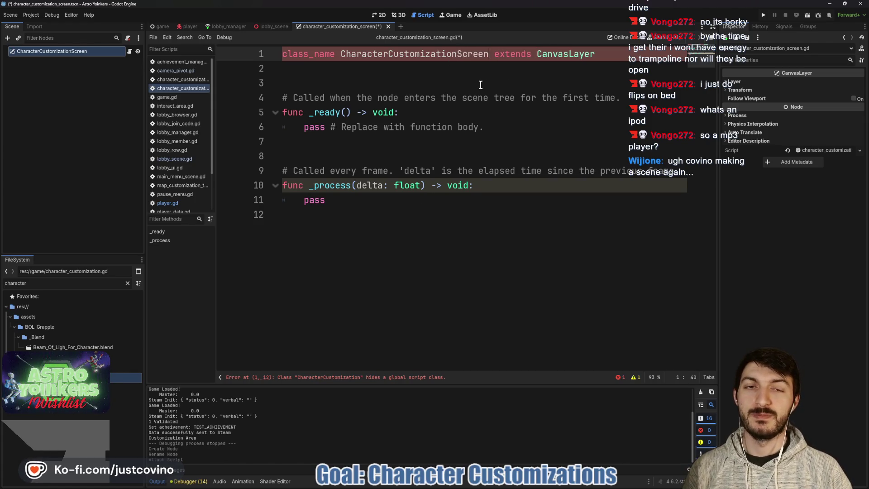
pyautogui.moveTo(385, 224); pyautogui.dragTo(255, 103)
pyautogui.press('BackSpace')
pyautogui.hotkey('ctrl', 's')
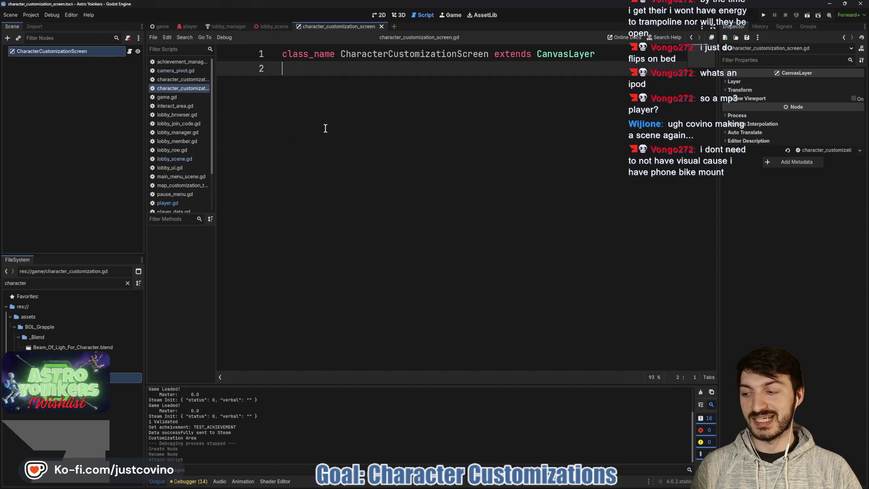
# Step: Add a blank line to the script, save the scene again, and open the Create New Node chooser
pyautogui.hotkey('ctrl', 's')
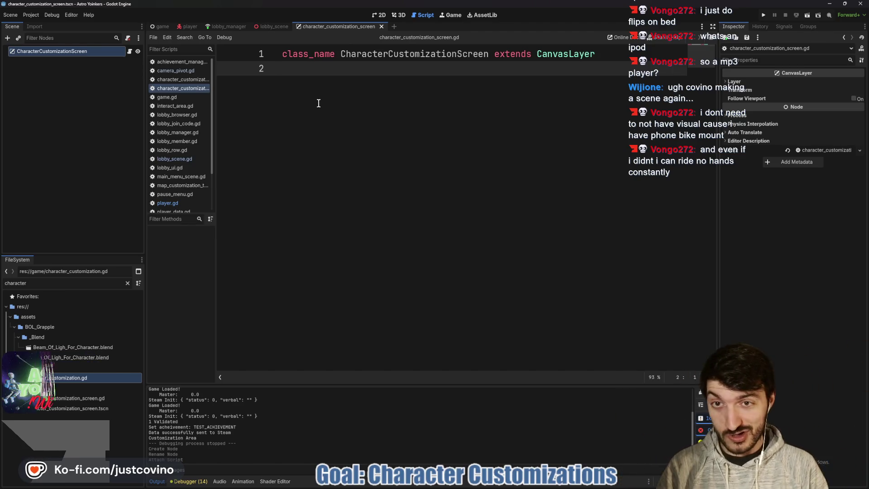
pyautogui.hotkey('ctrl', 's')
pyautogui.press('Return')
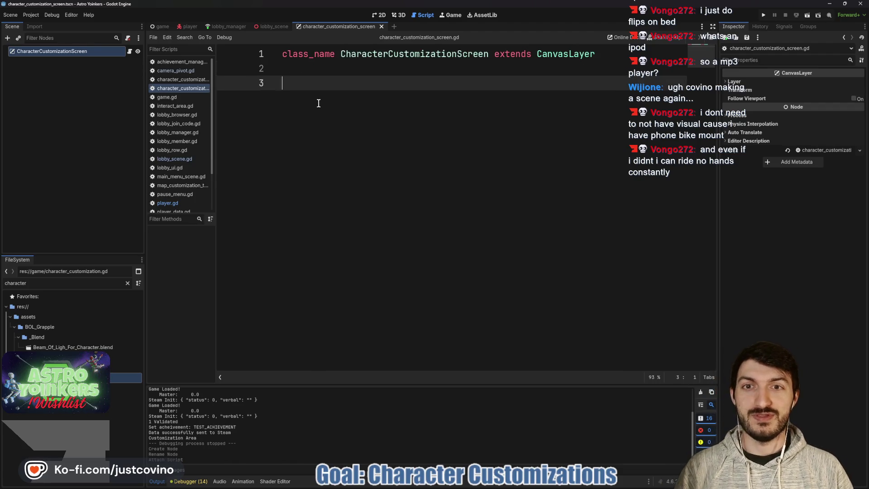
pyautogui.hotkey('ctrl', 's')
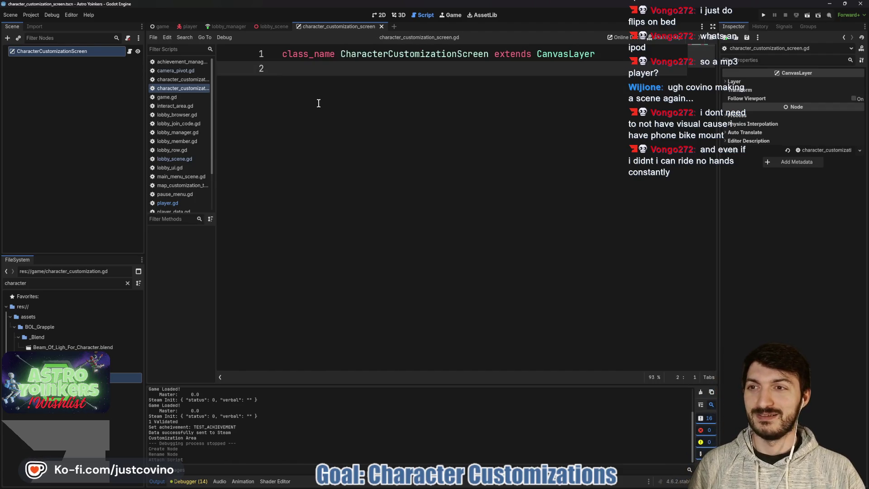
pyautogui.hotkey('ctrl', 'a')
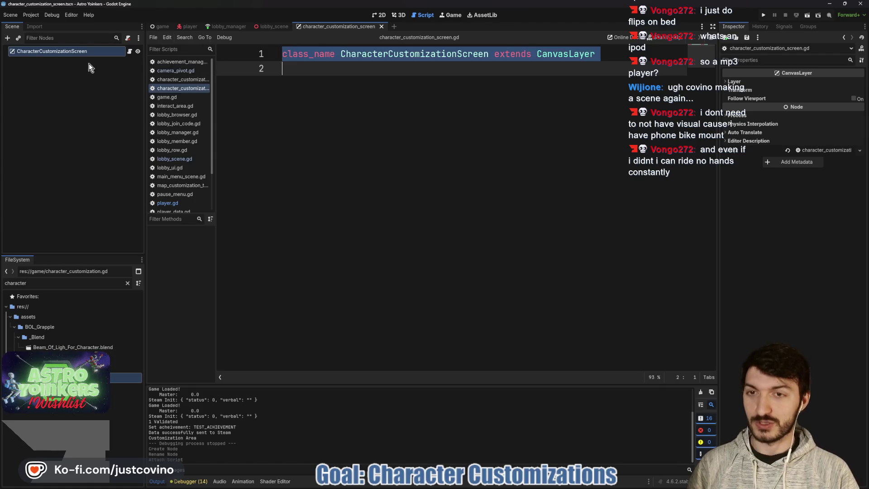
pyautogui.click(342, 146)
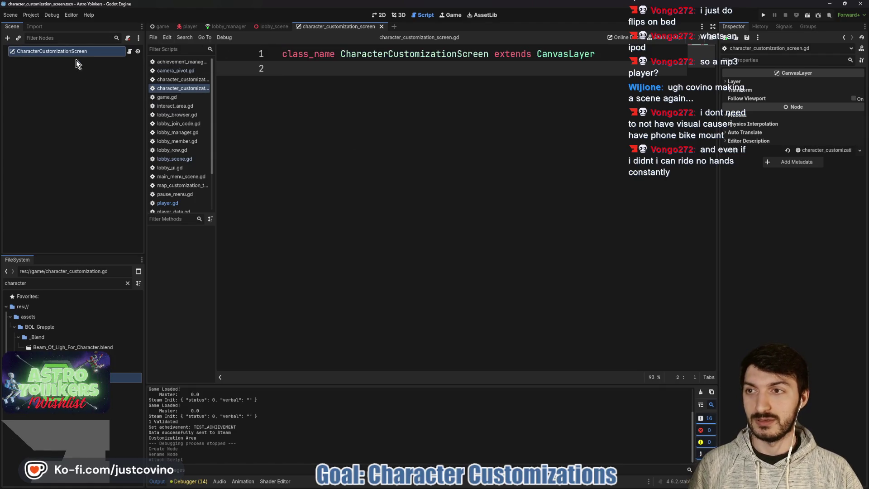
pyautogui.hotkey('ctrl', 'a')
# Step: Add a Control child under CharacterCustomizationScreen and set its anchor preset to Full Rect
pyautogui.write('control')
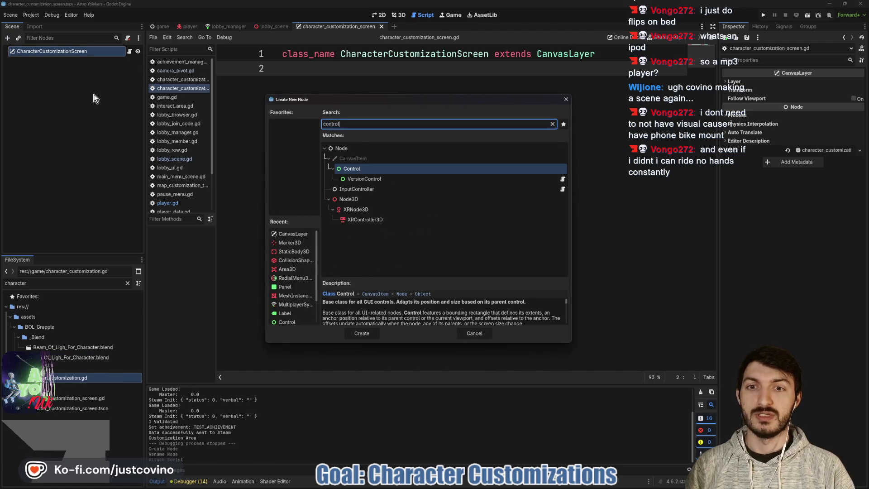
pyautogui.press('Return')
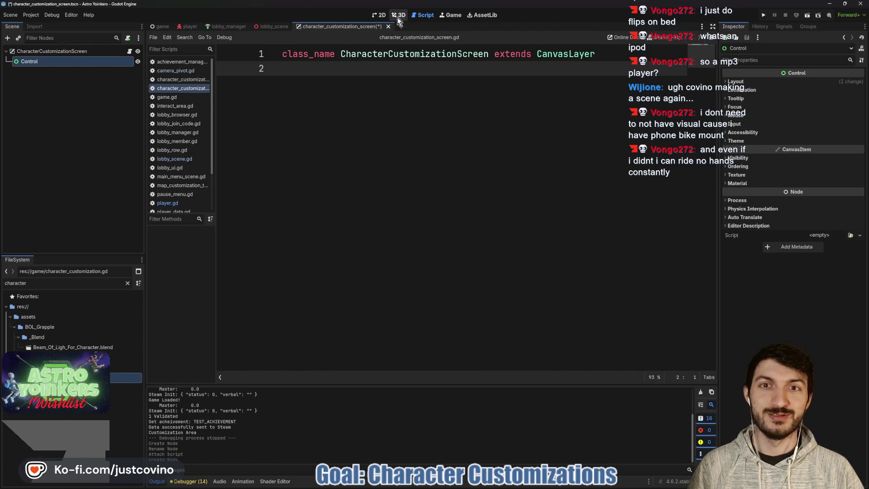
pyautogui.click(379, 15)
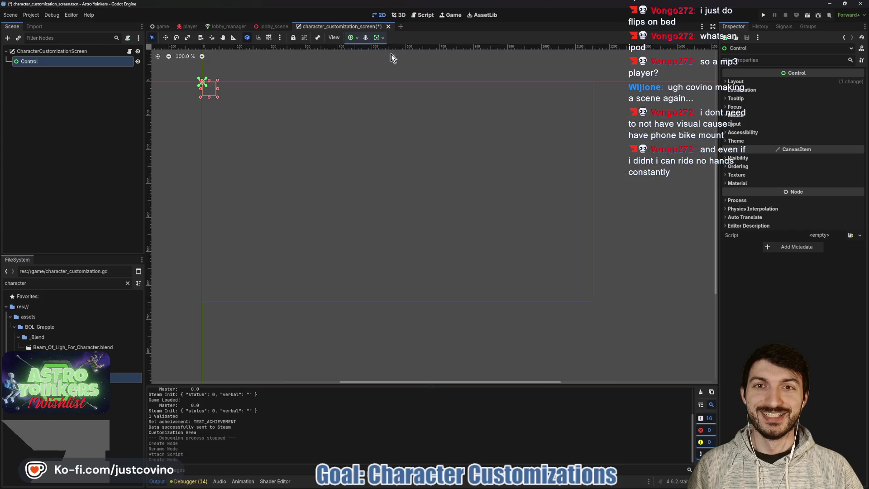
pyautogui.click(354, 38)
pyautogui.click(388, 103)
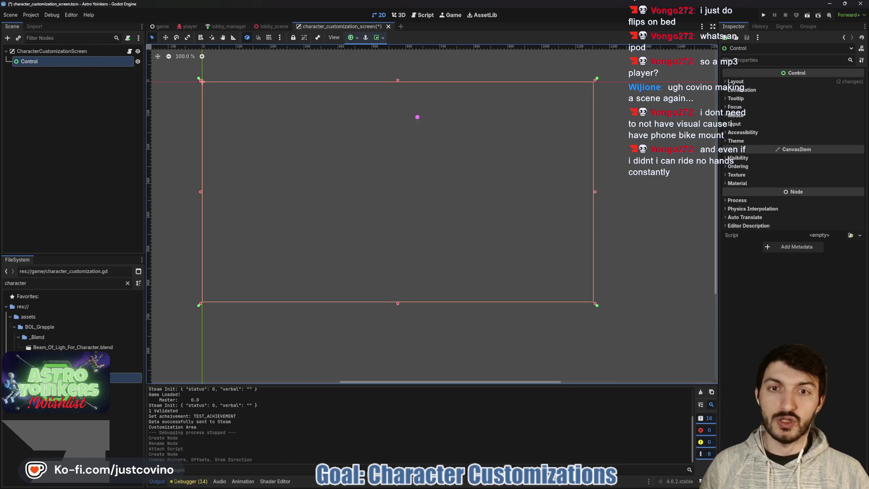
pyautogui.moveTo(398, 97); pyautogui.dragTo(569, 283)
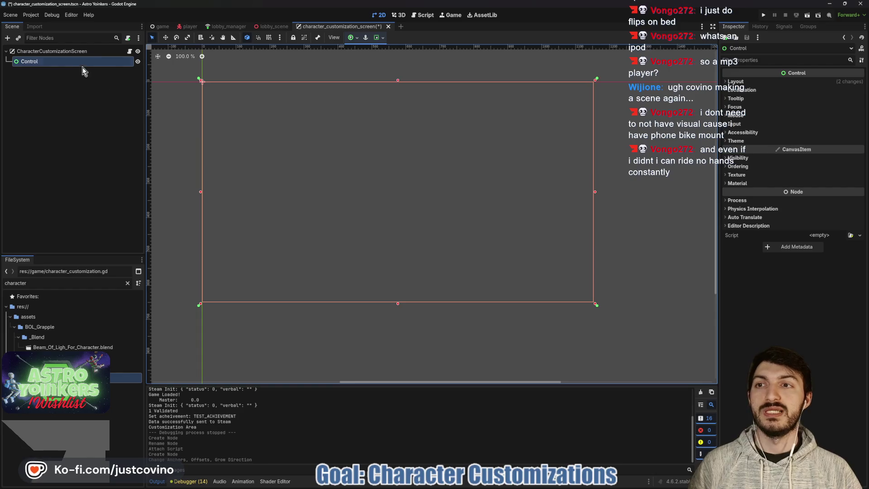
pyautogui.hotkey('ctrl', 'a')
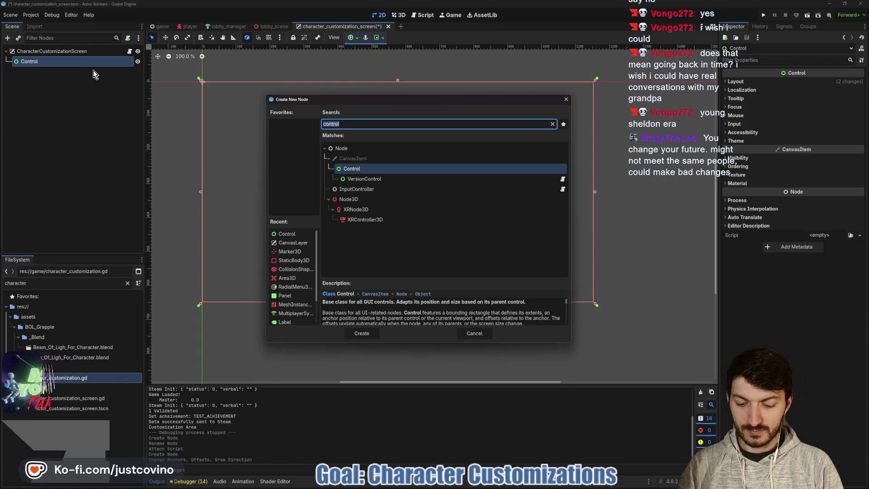
# Step: Add a VBoxContainer under Control, resize it to 446 × 646, and move its anchors to its corner
pyautogui.write('vbox')
pyautogui.press('Return')
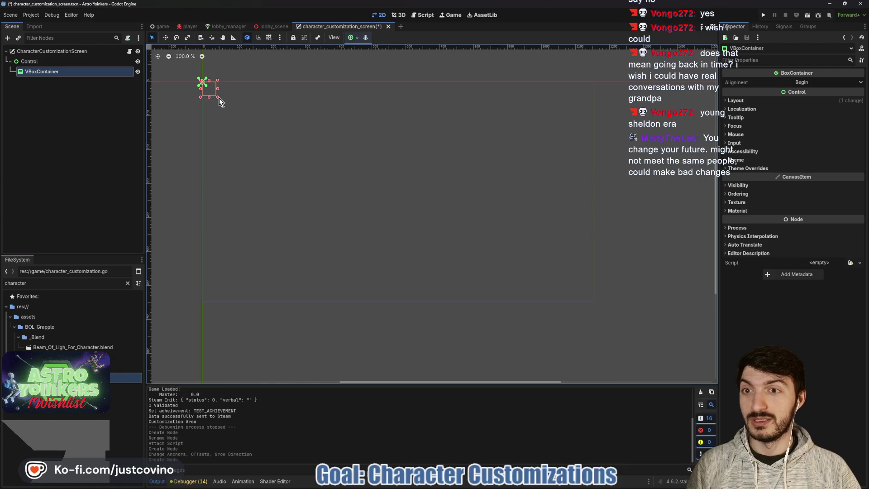
pyautogui.moveTo(218, 97)
pyautogui.mouseDown()
pyautogui.moveTo(268, 163)
pyautogui.moveTo(315, 275)
pyautogui.moveTo(329, 297)
pyautogui.moveTo(356, 302)
pyautogui.mouseUp()
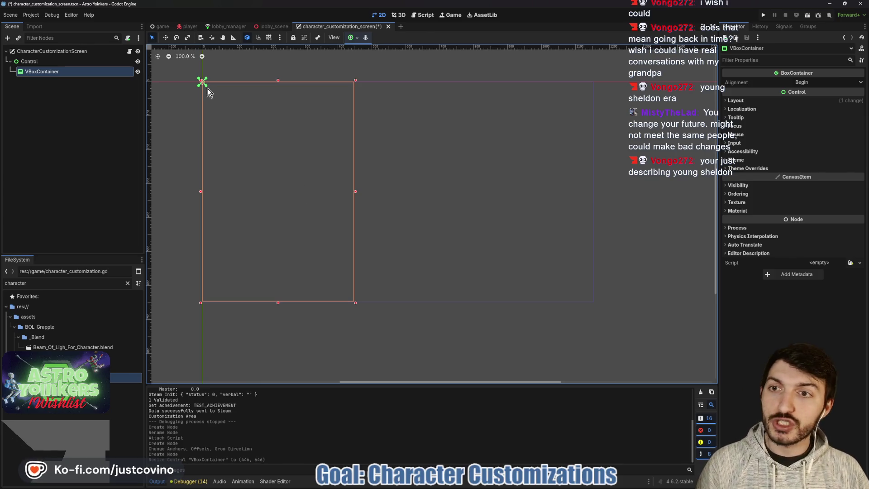
pyautogui.moveTo(204, 84)
pyautogui.mouseDown()
pyautogui.moveTo(285, 216)
pyautogui.moveTo(357, 304)
pyautogui.mouseUp()
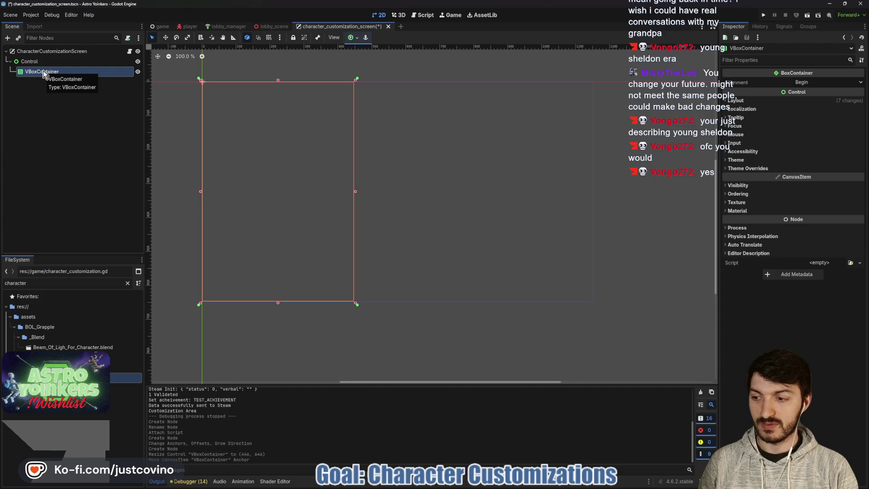
# Step: Create a ScrollContainer under Control and drag the VBoxContainer into it
pyautogui.hotkey('ctrl', 'a')
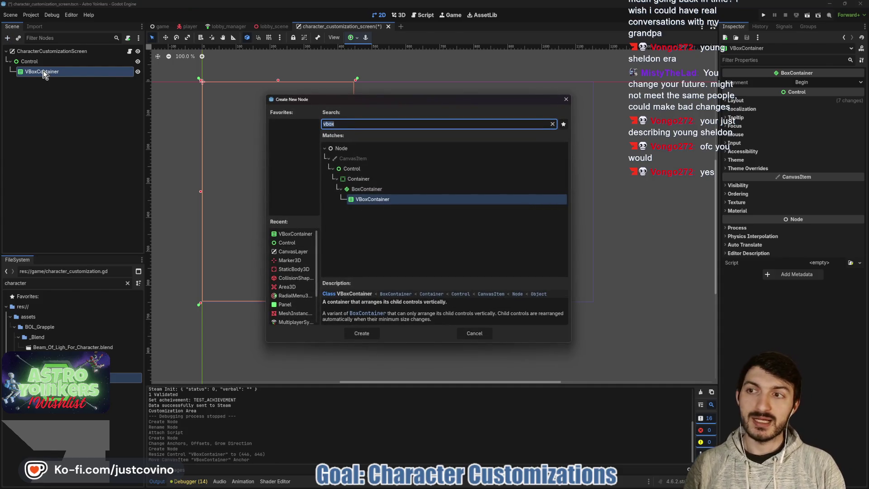
pyautogui.write('scroll')
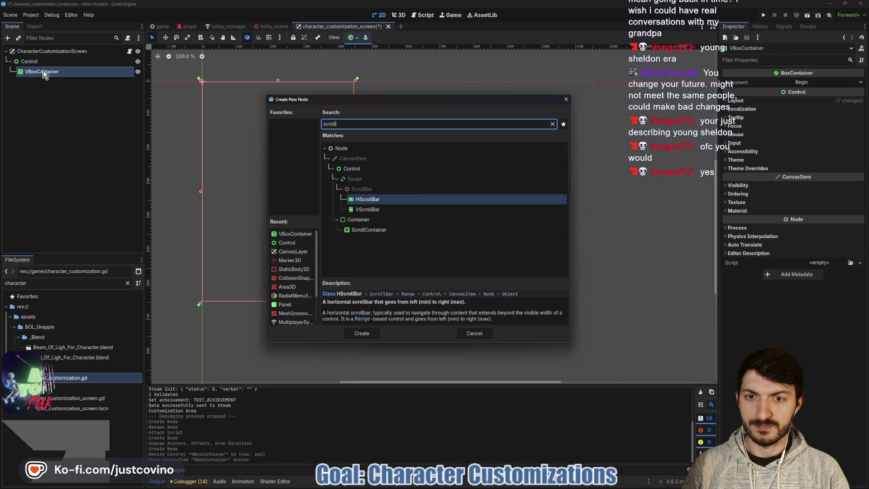
pyautogui.click(369, 230)
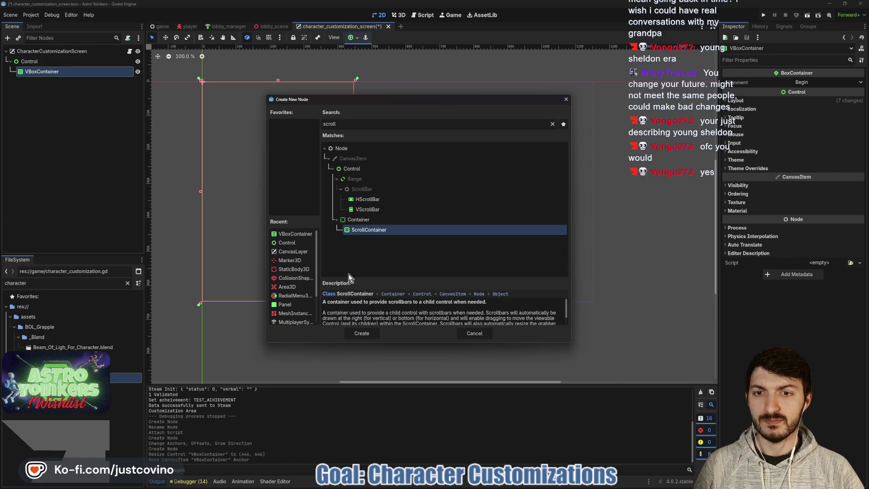
pyautogui.click(361, 335)
pyautogui.moveTo(53, 70)
pyautogui.mouseDown()
pyautogui.moveTo(59, 82)
pyautogui.moveTo(30, 63)
pyautogui.moveTo(54, 71)
pyautogui.mouseUp()
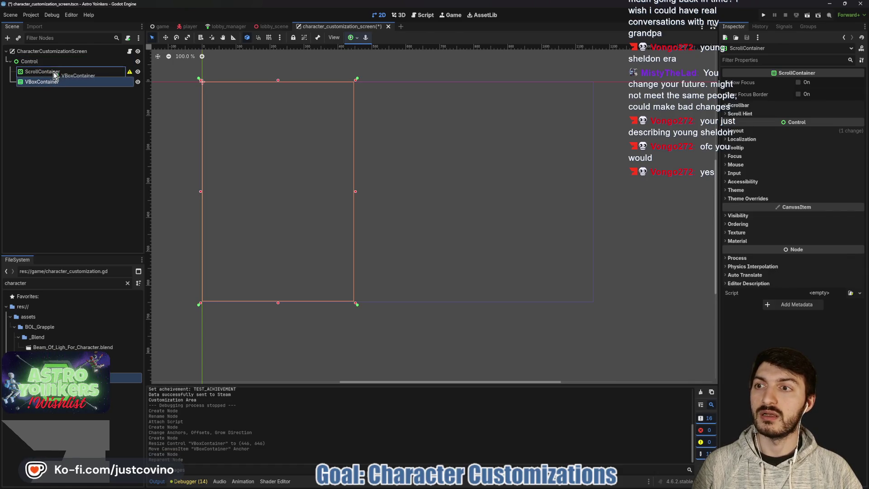
pyautogui.click(50, 75)
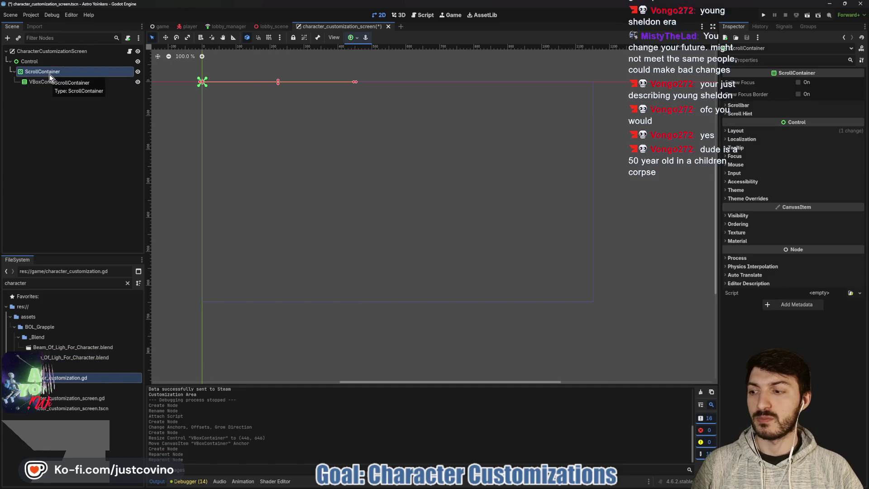
pyautogui.click(56, 82)
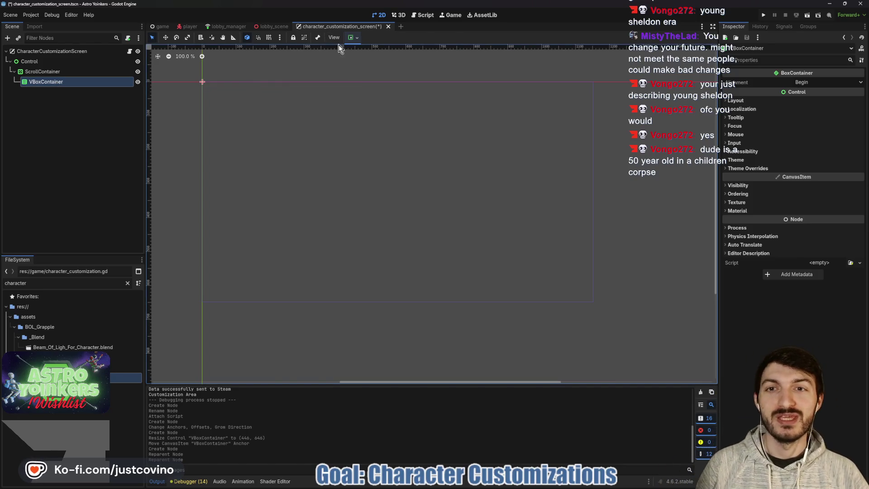
pyautogui.click(354, 37)
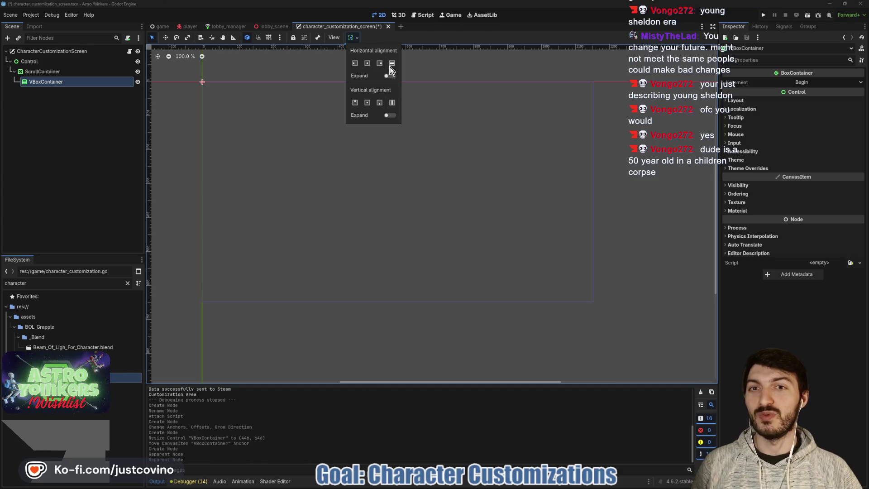
pyautogui.click(391, 64)
pyautogui.click(392, 103)
pyautogui.click(389, 115)
pyautogui.click(390, 75)
pyautogui.click(374, 40)
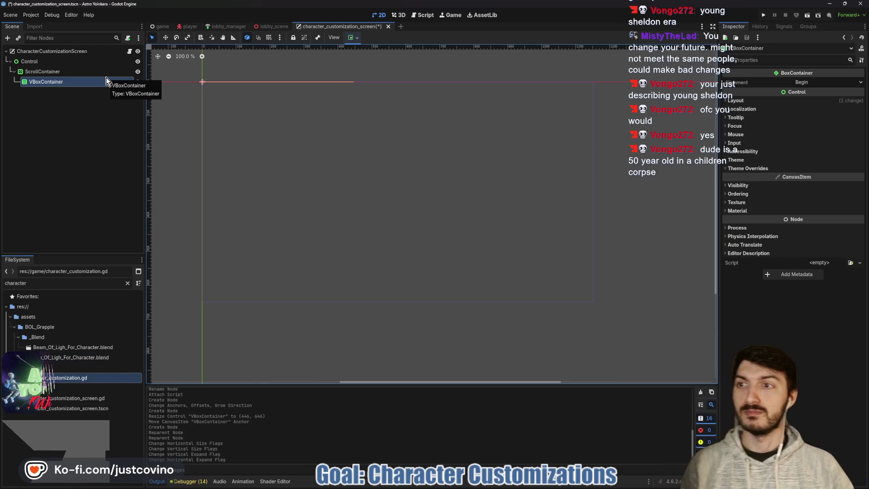
pyautogui.click(94, 73)
pyautogui.click(100, 81)
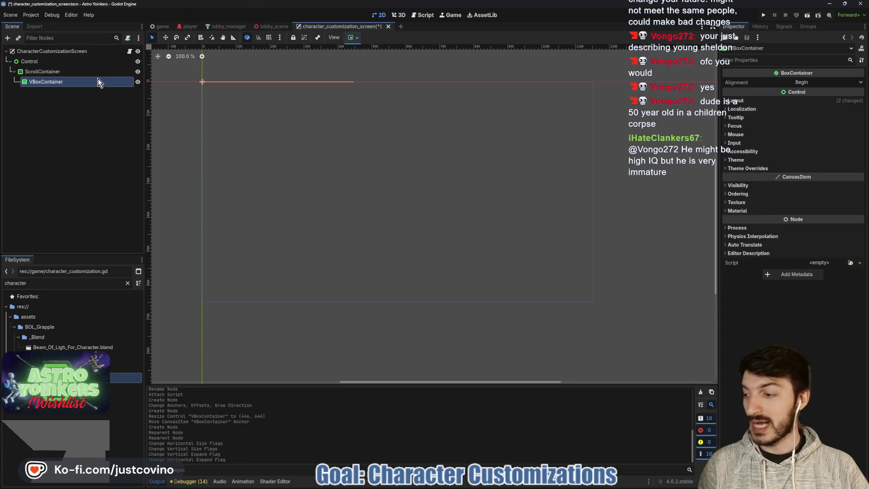
pyautogui.click(80, 71)
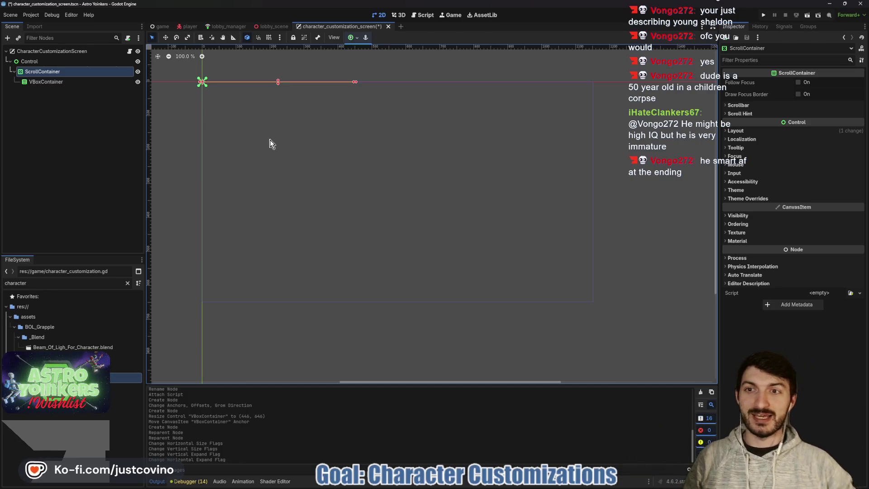
pyautogui.click(77, 82)
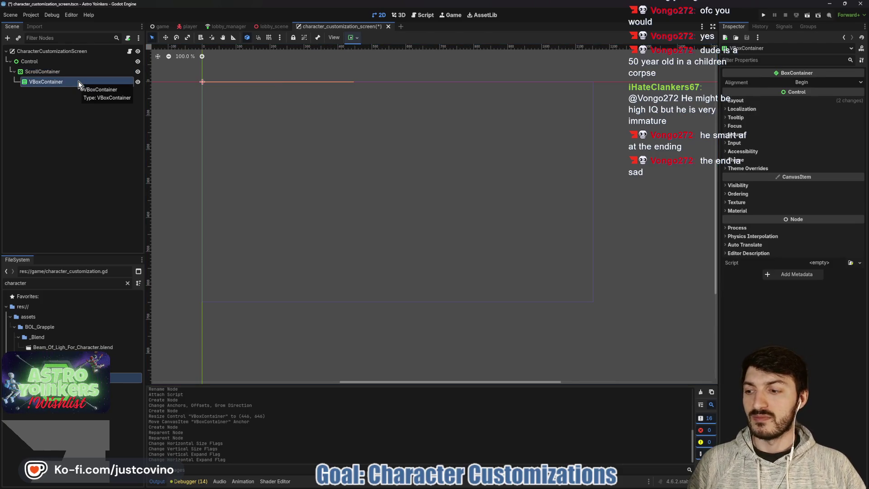
pyautogui.click(73, 82)
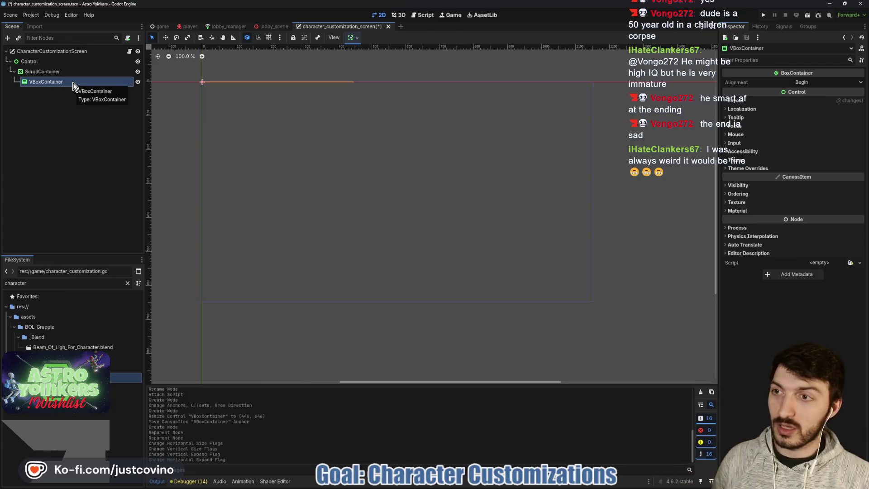
pyautogui.click(69, 82)
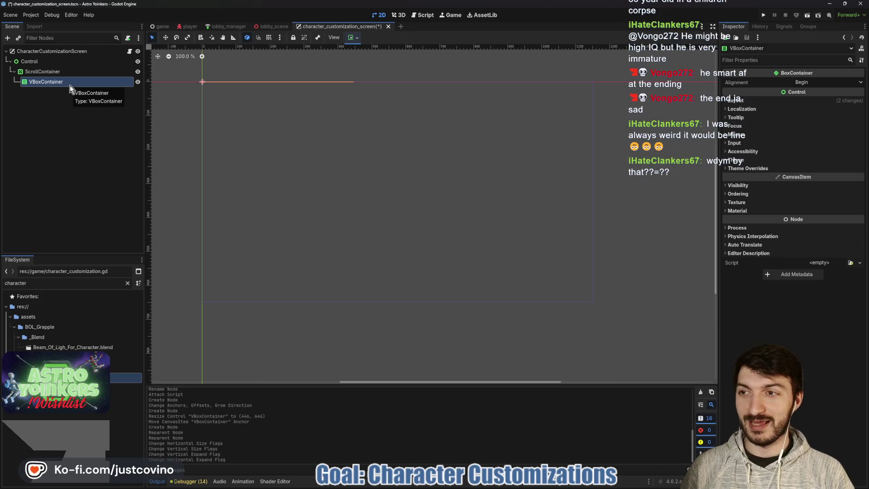
# Step: Add a Label and a GridContainer as children of the VBoxContainer
pyautogui.hotkey('ctrl', 'a')
pyautogui.write('label')
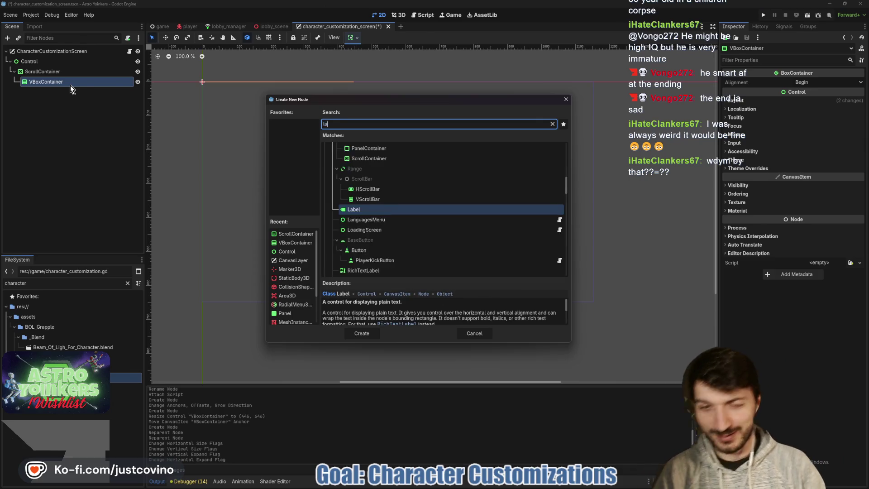
pyautogui.press('Return')
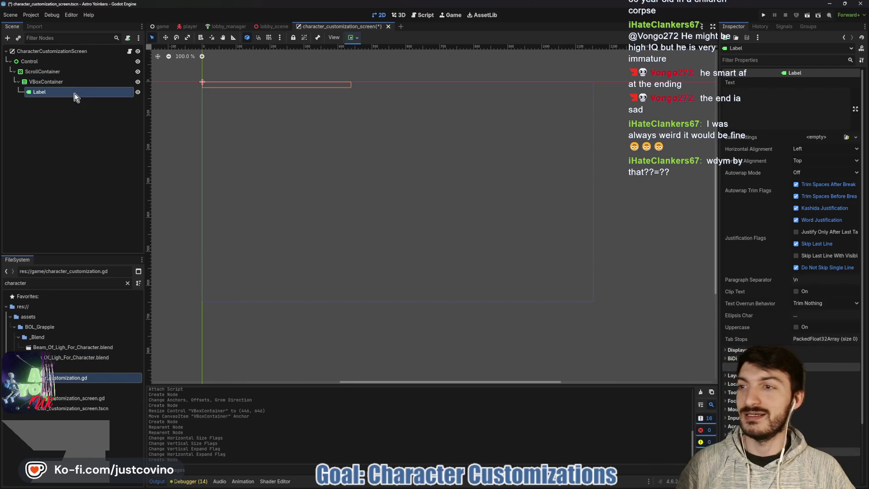
pyautogui.click(62, 120)
pyautogui.press('Up')
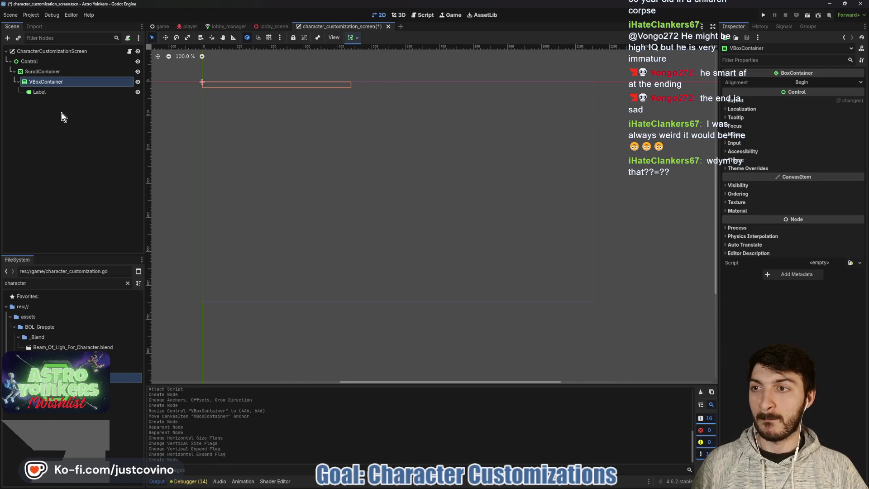
pyautogui.hotkey('ctrl', 'a')
pyautogui.write('grid')
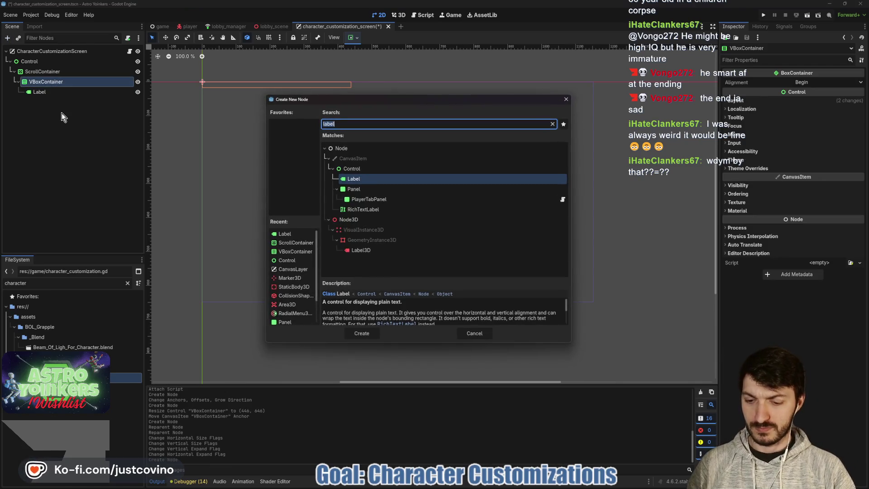
pyautogui.write('c')
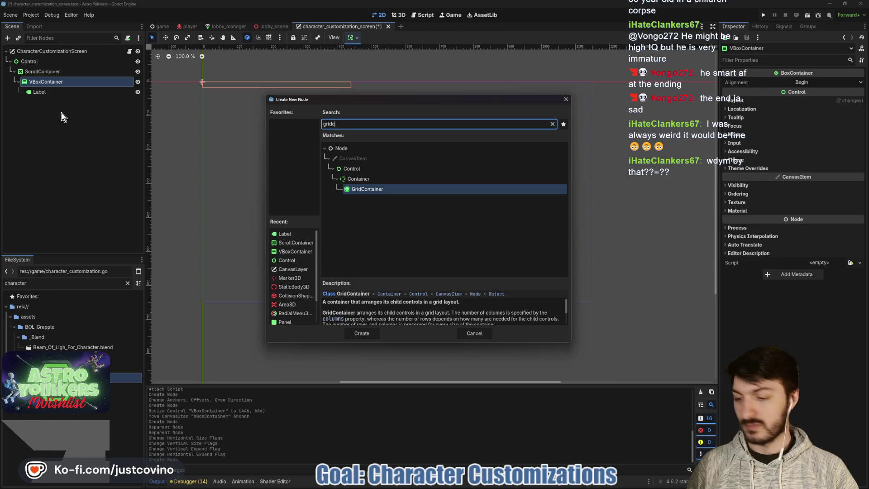
pyautogui.press('Return')
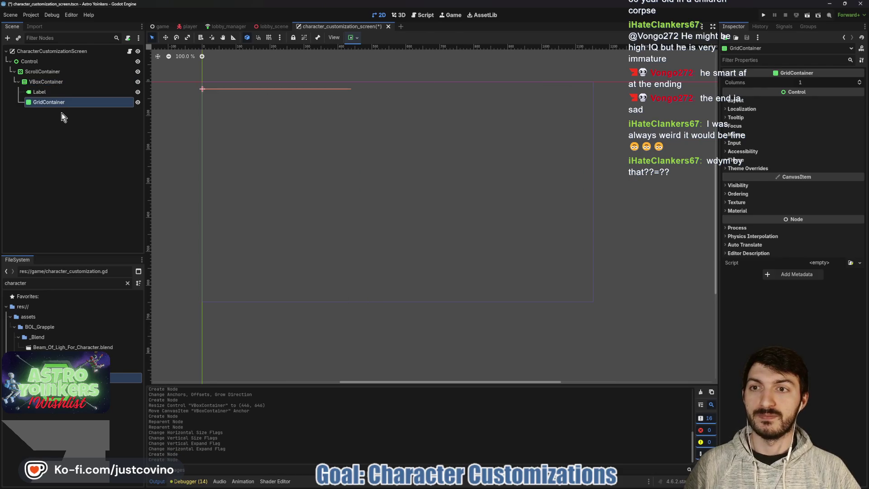
# Step: Rename the Label to HeadLabel and the GridContainer to HeadItems
pyautogui.doubleClick(47, 91)
pyautogui.write('HeadLabel')
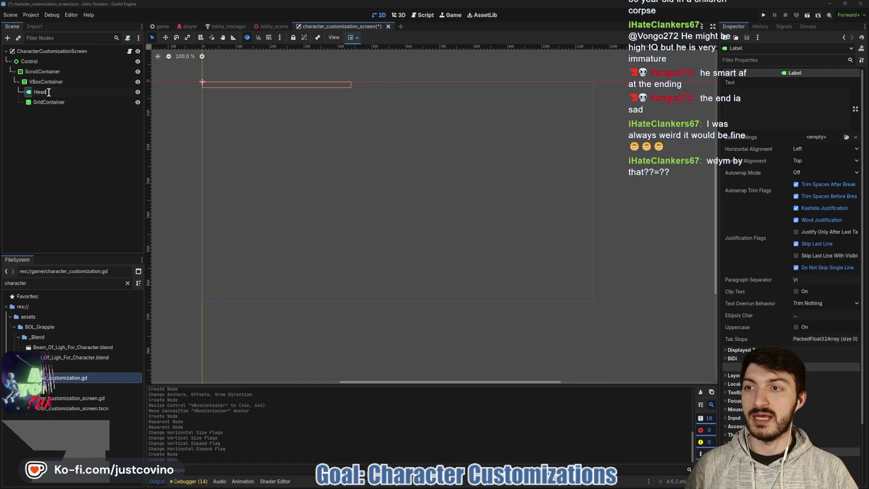
pyautogui.press('Return')
pyautogui.doubleClick(49, 103)
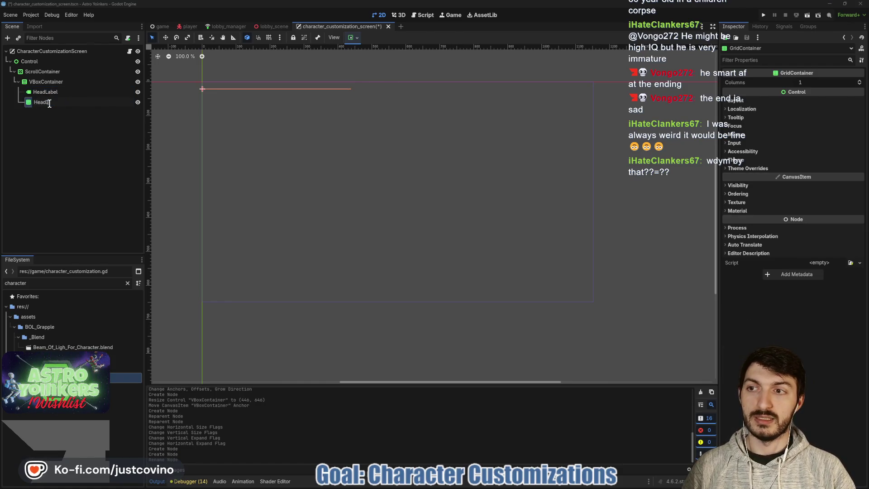
pyautogui.write('tems')
pyautogui.press('Return')
pyautogui.click(45, 81)
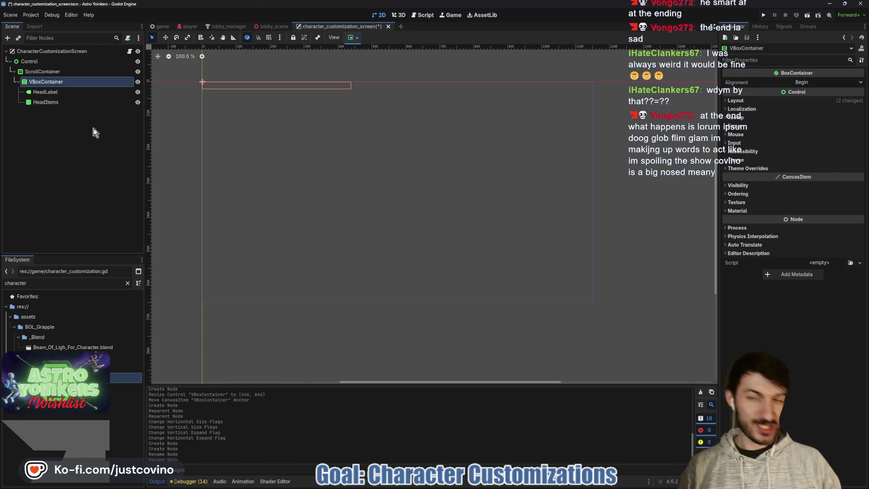
# Step: Open the Create New Node dialog to add another child under VBoxContainer
pyautogui.hotkey('ctrl', 'a')
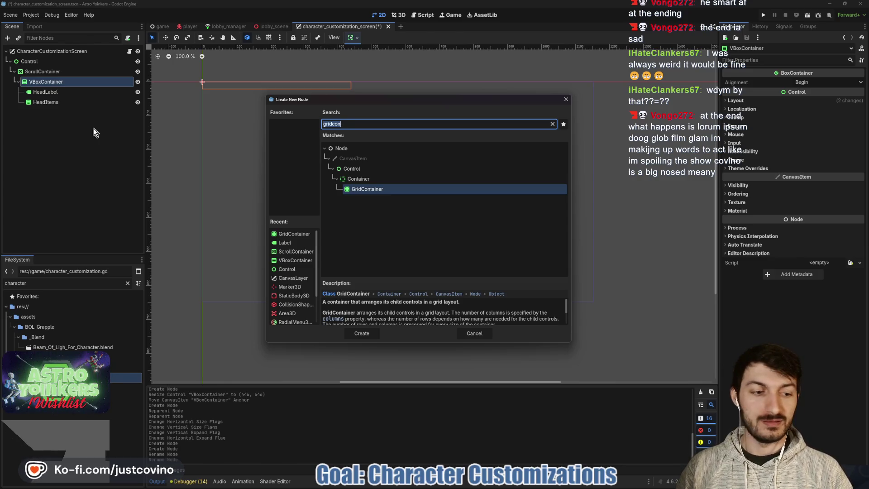
# Step: Add a Label under the VBoxContainer named BodyLabel and save the scene
pyautogui.write('label')
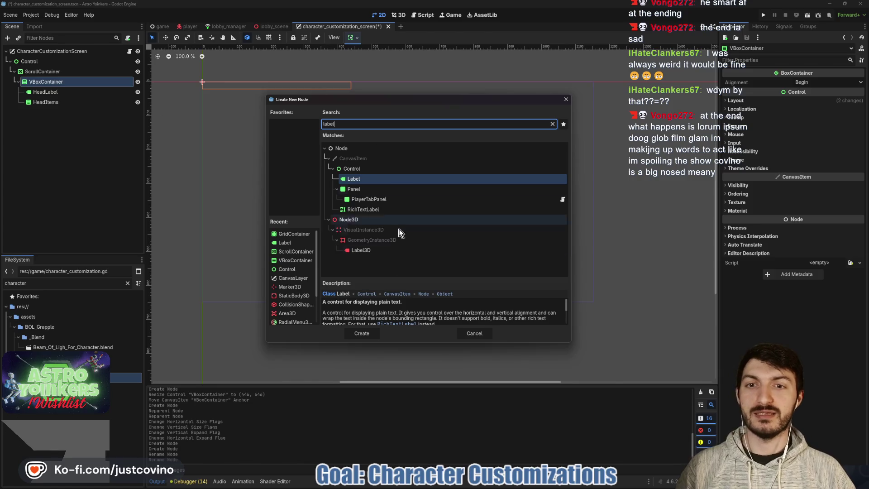
pyautogui.click(361, 336)
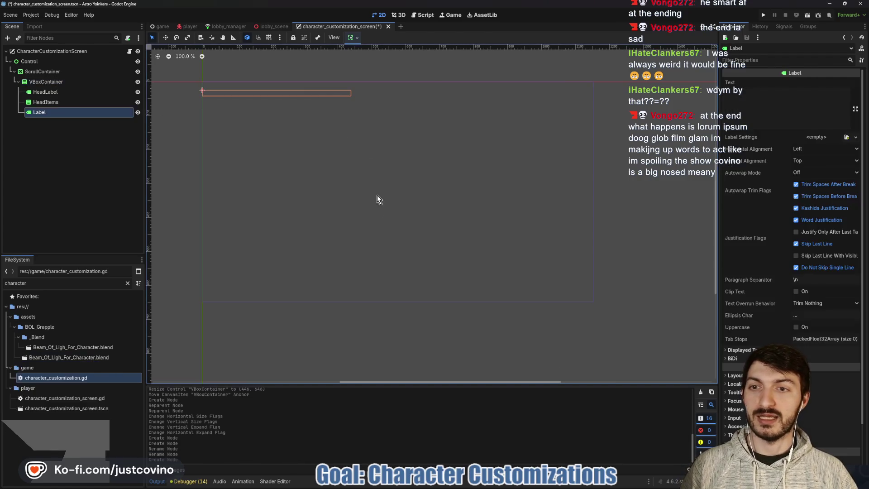
pyautogui.doubleClick(58, 112)
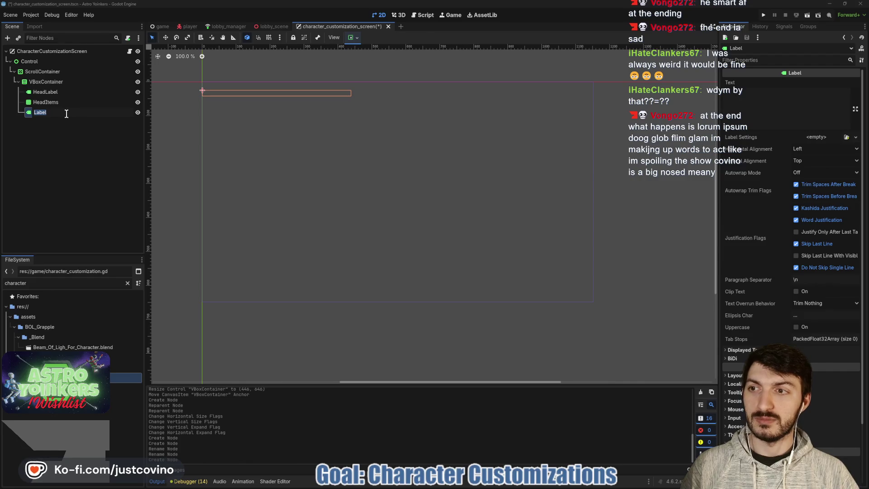
pyautogui.press('Return')
pyautogui.click(56, 84)
pyautogui.hotkey('ctrl', 's')
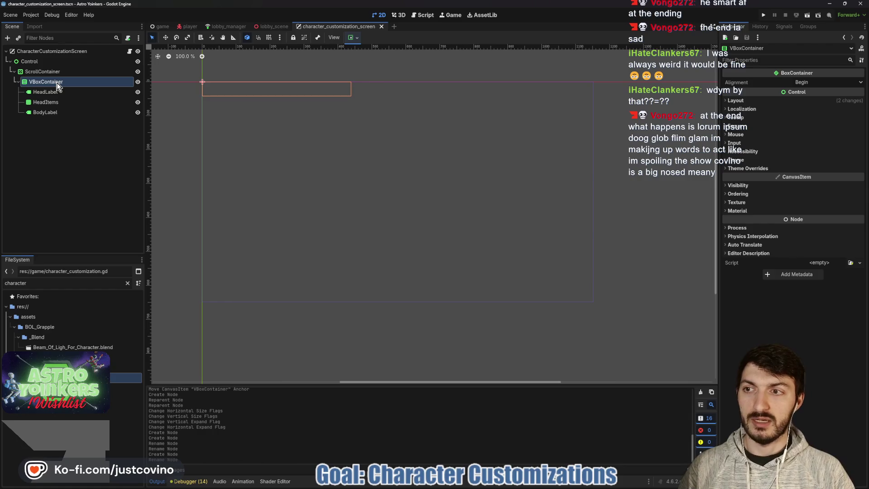
# Step: Add a GridContainer named BodyItems under the VBoxContainer and save the scene
pyautogui.hotkey('ctrl', 'a')
pyautogui.write('gridc')
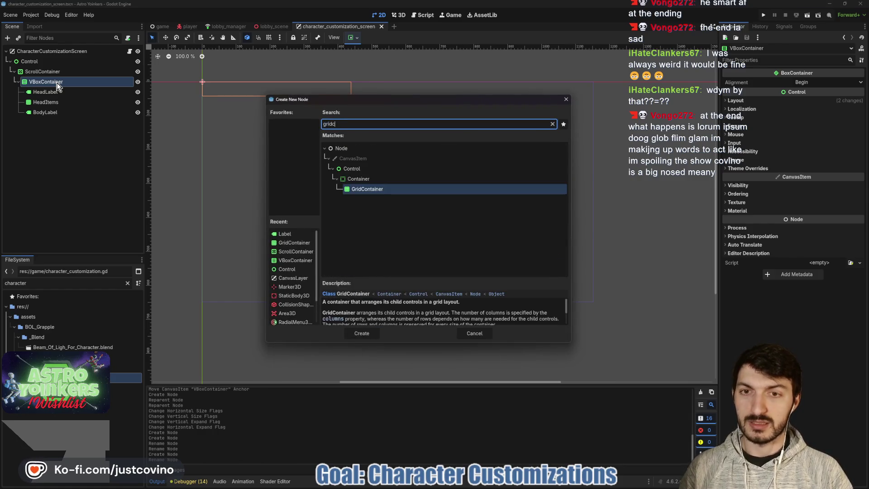
pyautogui.press('Return')
pyautogui.doubleClick(73, 122)
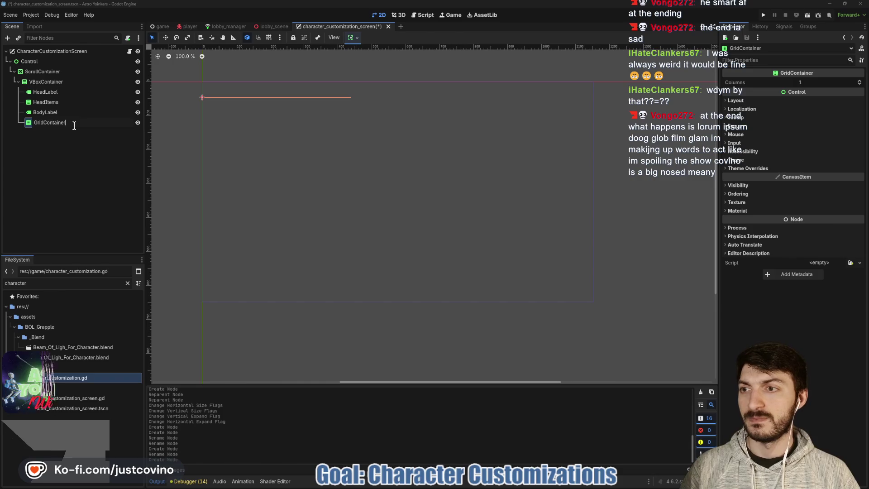
pyautogui.write('Items')
pyautogui.press('Return')
pyautogui.hotkey('ctrl', 's')
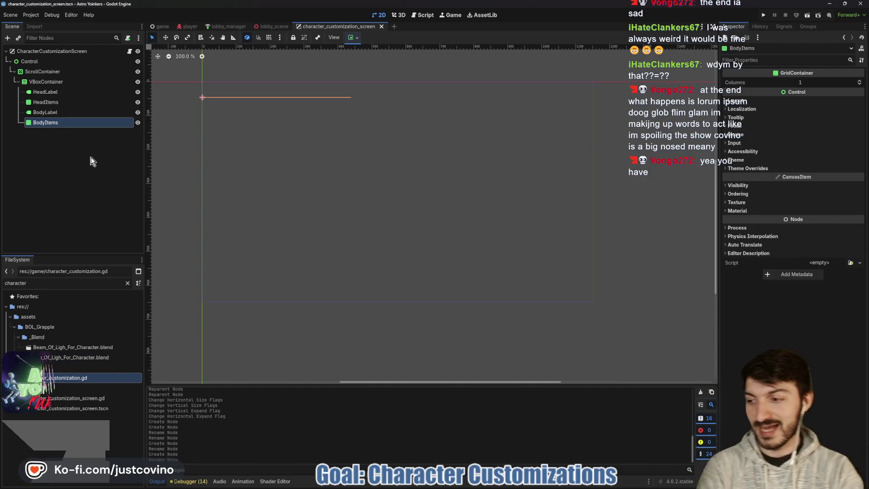
pyautogui.click(61, 85)
pyautogui.hotkey('ctrl', 'a')
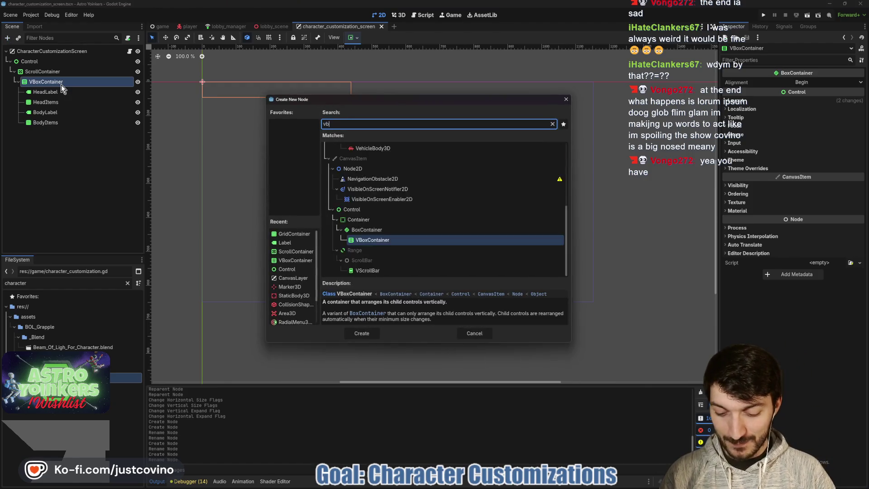
pyautogui.write('vbox')
pyautogui.press('Return')
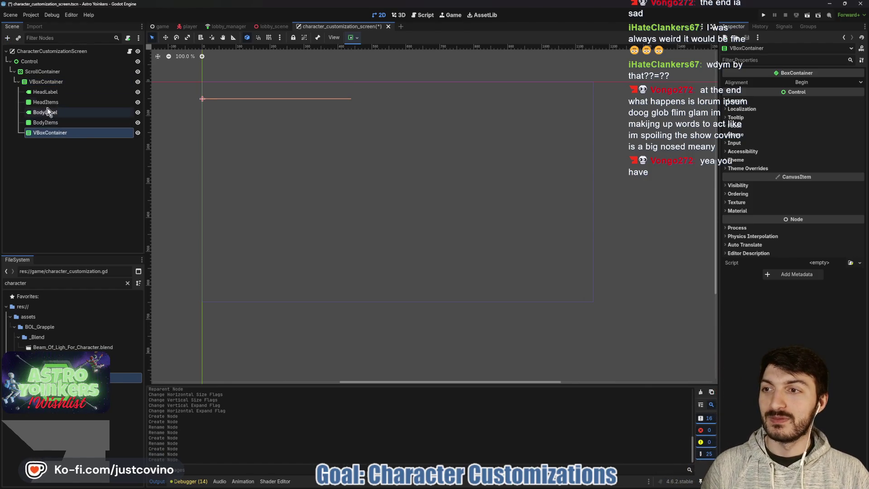
pyautogui.click(43, 92)
pyautogui.keyDown('shift'); pyautogui.click(49, 103); pyautogui.keyUp('shift')
pyautogui.moveTo(45, 93); pyautogui.dragTo(54, 132)
pyautogui.doubleClick(58, 113)
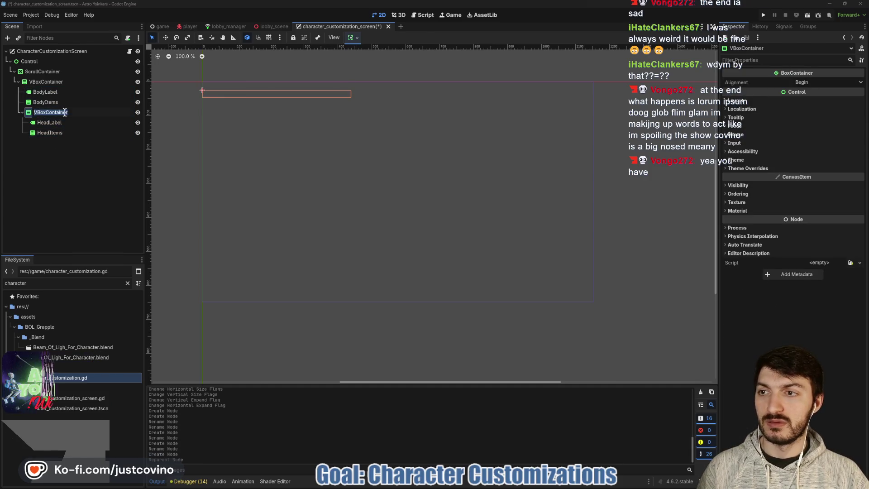
pyautogui.write('HeadItems')
pyautogui.press('Return')
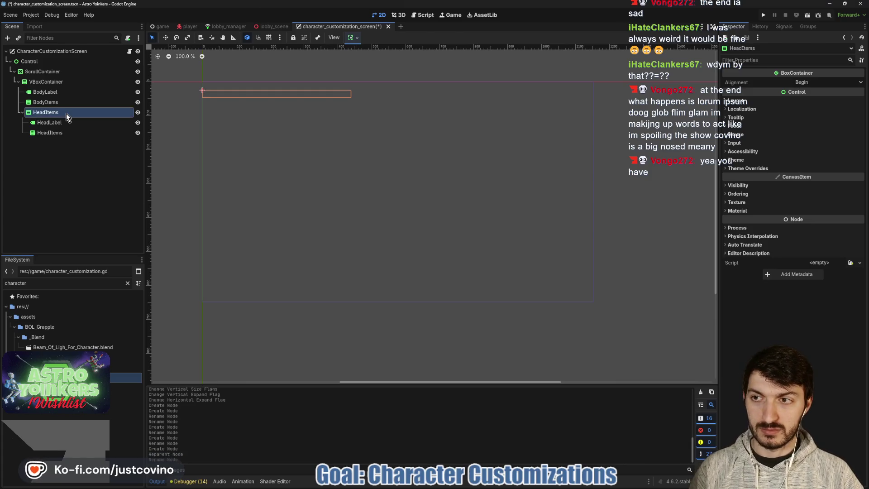
pyautogui.click(54, 82)
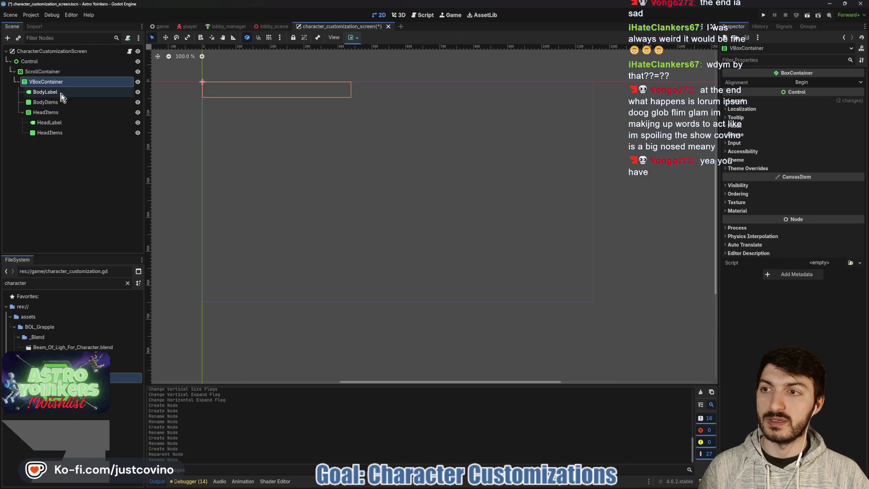
pyautogui.hotkey('ctrl', 'a')
pyautogui.write('vboix')
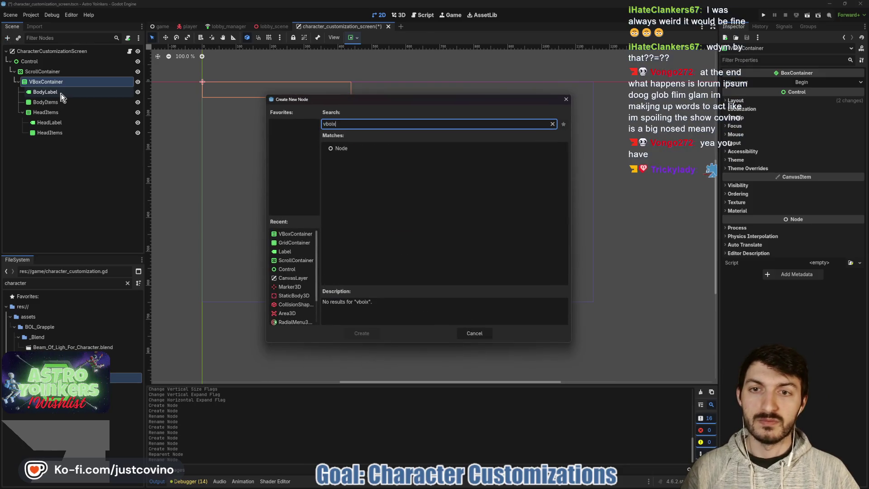
pyautogui.press('BackSpace')
pyautogui.press('BackSpace')
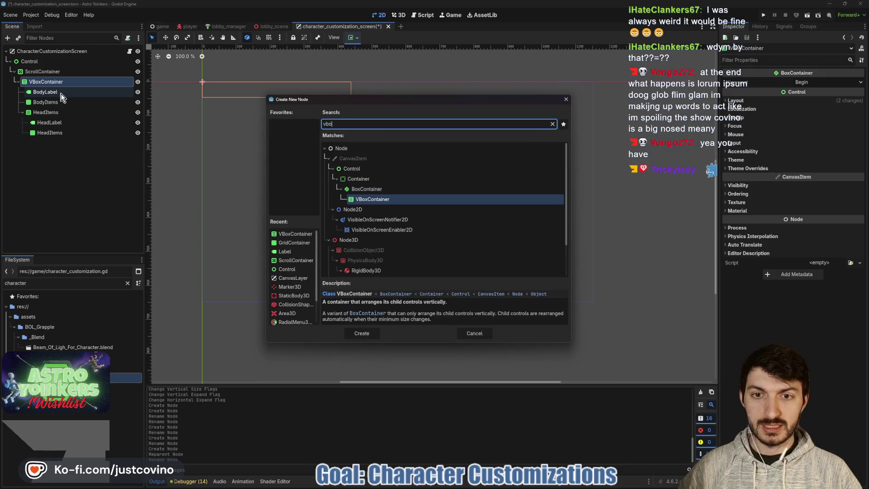
pyautogui.press('Return')
pyautogui.click(56, 101)
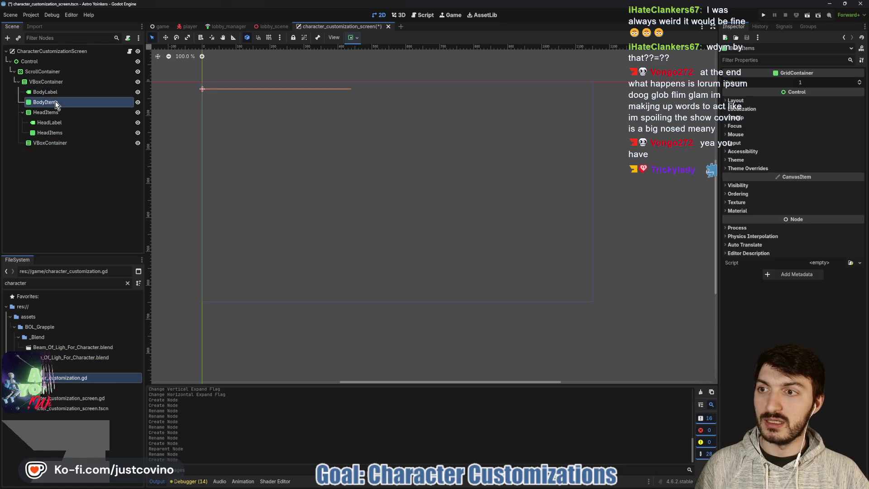
pyautogui.keyDown('ctrl'); pyautogui.click(50, 94); pyautogui.keyUp('ctrl')
pyautogui.moveTo(51, 94); pyautogui.dragTo(55, 143)
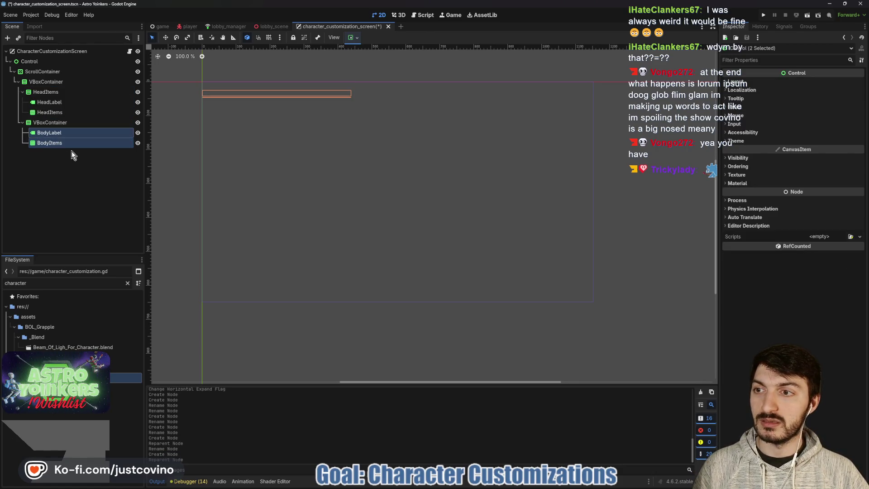
pyautogui.click(39, 122)
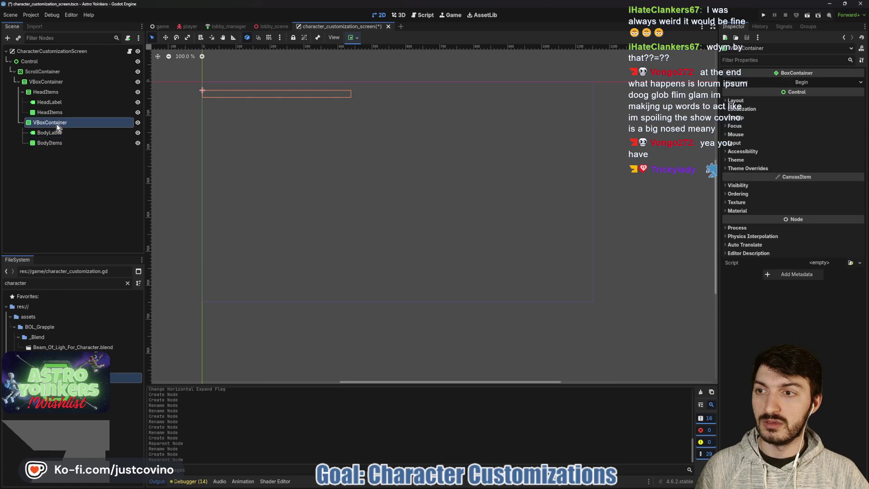
pyautogui.doubleClick(61, 123)
pyautogui.write('BodyIt')
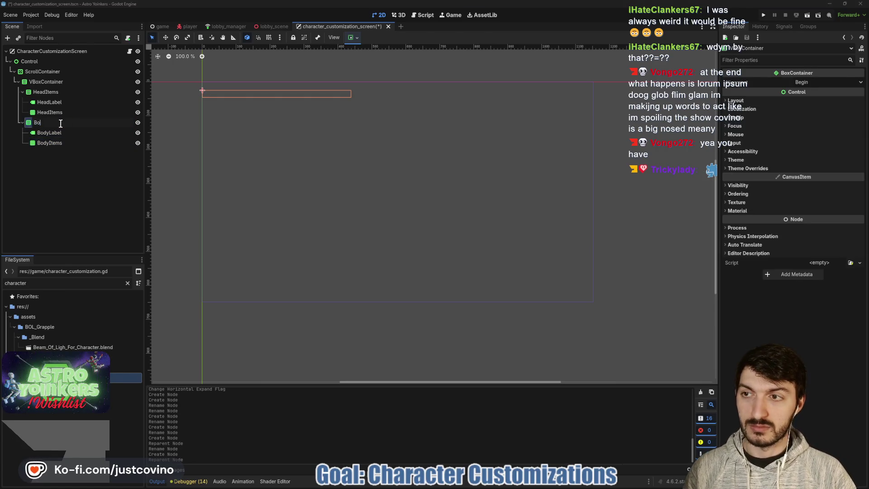
pyautogui.write('ems')
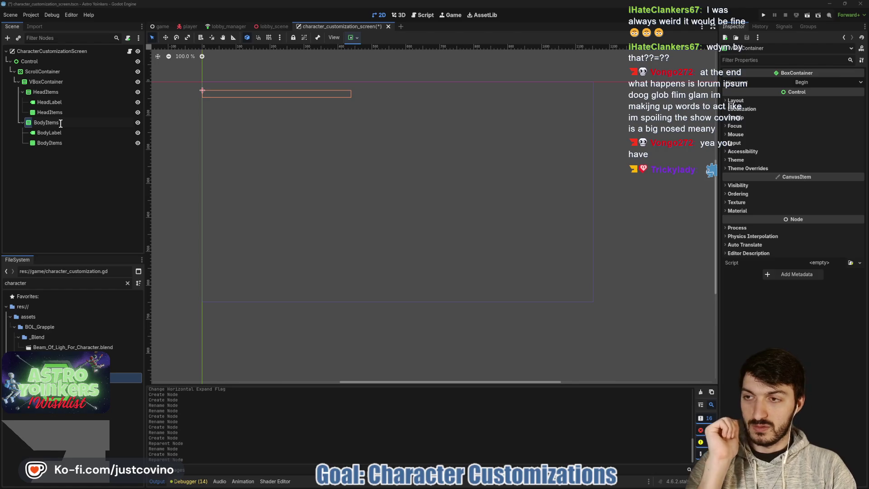
pyautogui.hotkey('ctrl', 's')
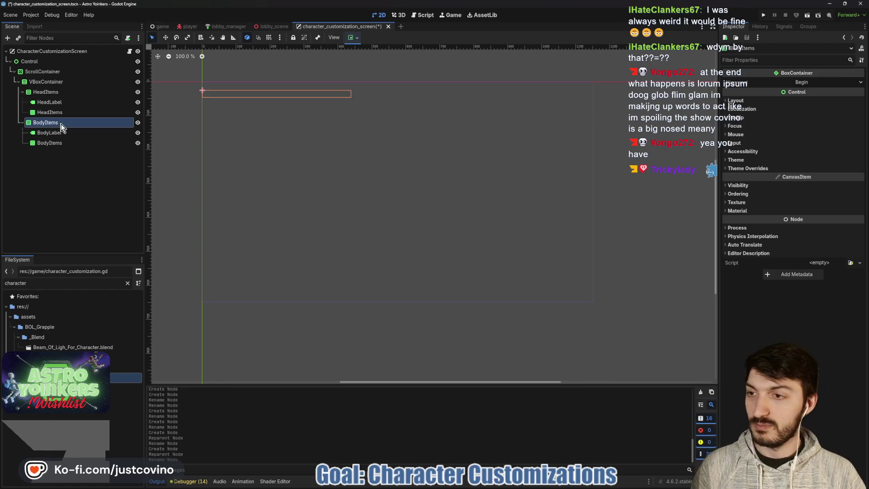
pyautogui.click(62, 186)
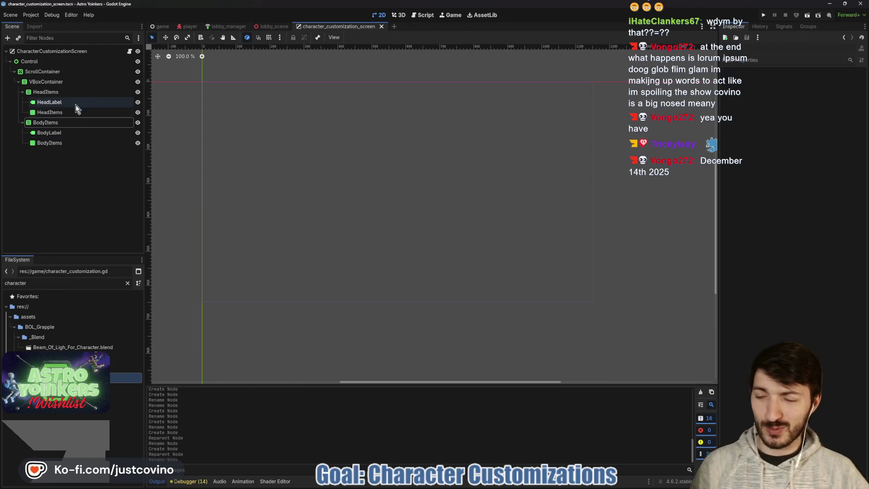
pyautogui.click(48, 82)
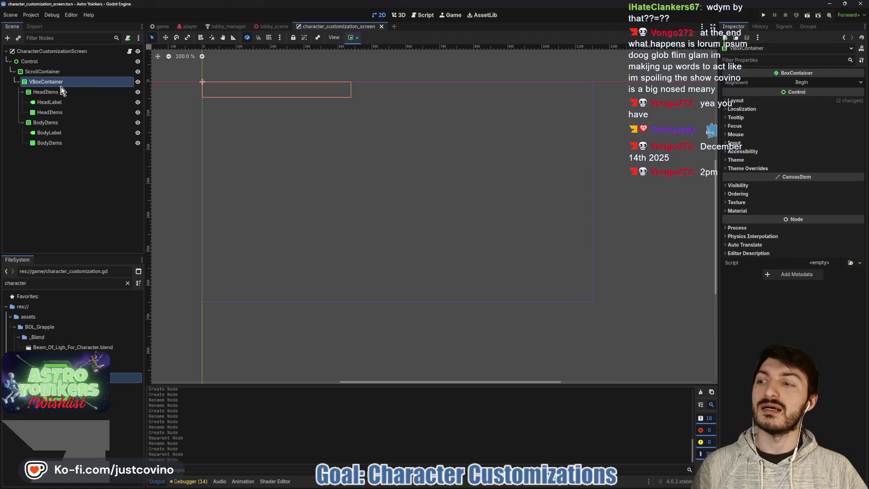
# Step: Rename the outer VBoxContainer to Items, then collapse its BodyItems and HeadItems groups
pyautogui.doubleClick(59, 82)
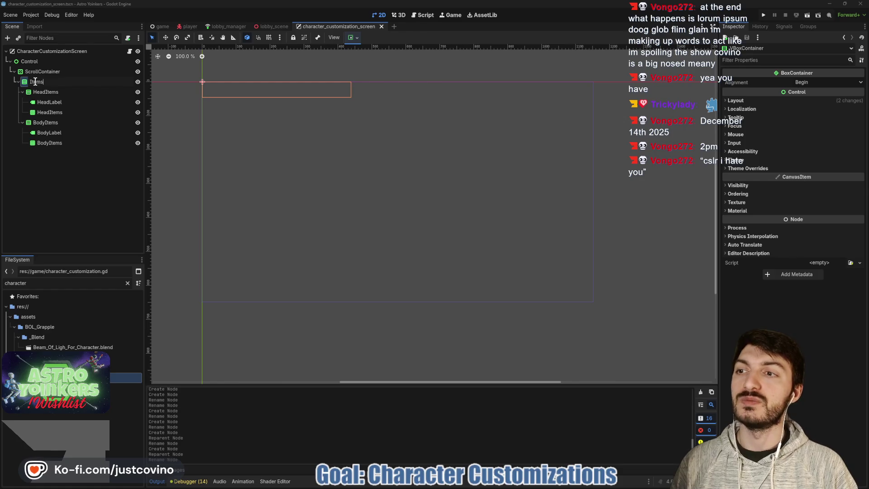
pyautogui.press('Return')
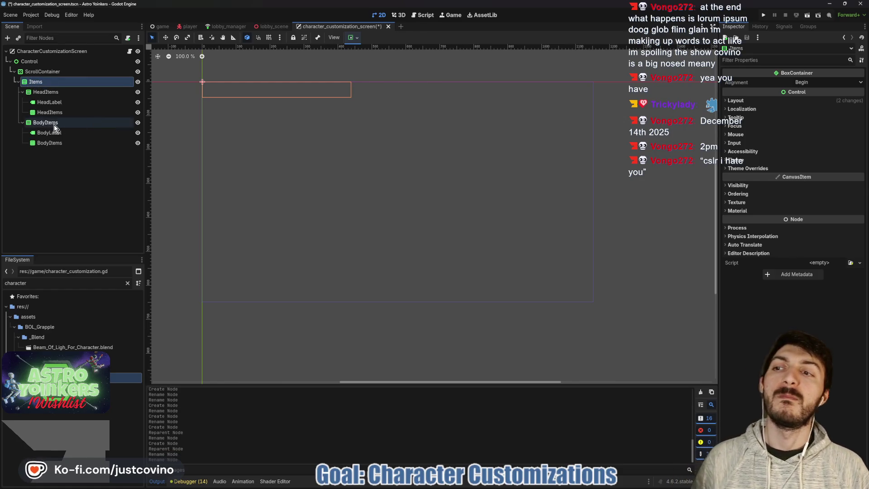
pyautogui.click(20, 122)
pyautogui.click(22, 92)
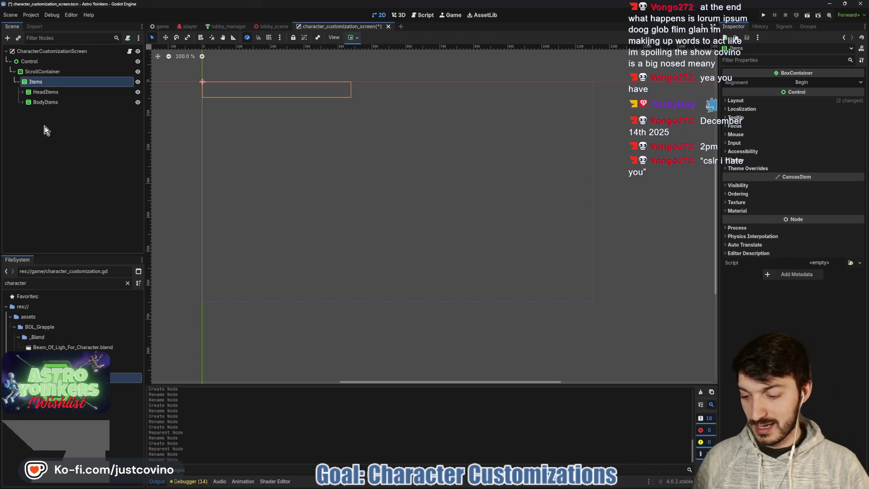
# Step: Add a VBoxContainer named EnergyColors under Items
pyautogui.hotkey('ctrl', 'a')
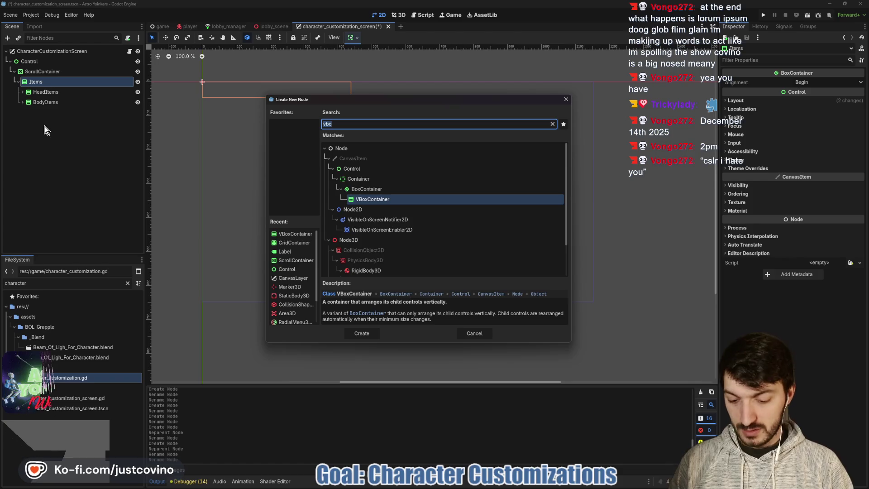
pyautogui.press('Return')
pyautogui.doubleClick(58, 112)
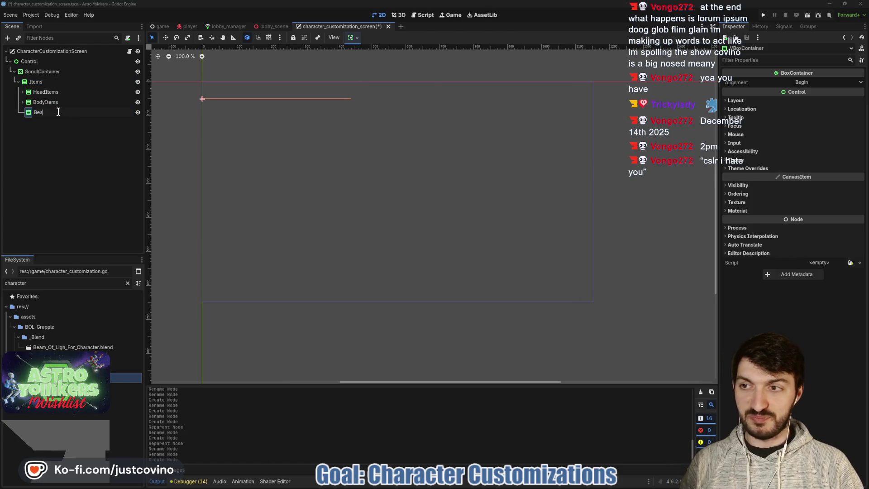
pyautogui.write('amColors')
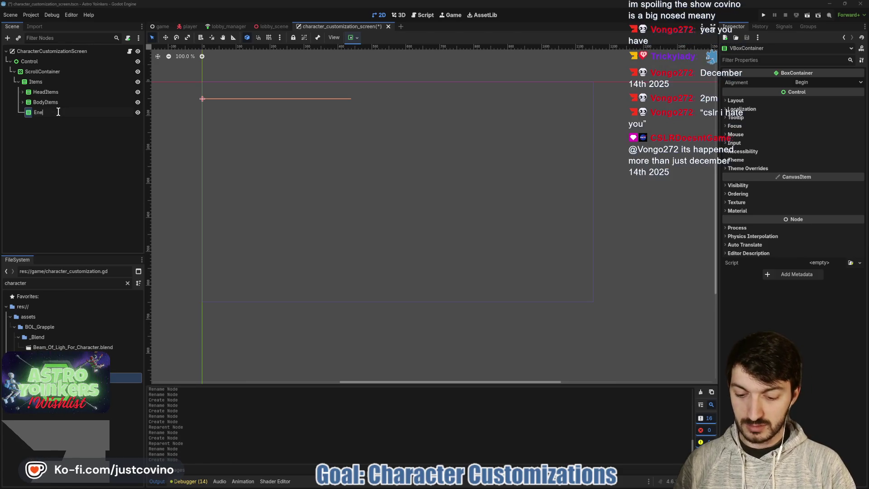
pyautogui.write('ors')
pyautogui.press('Return')
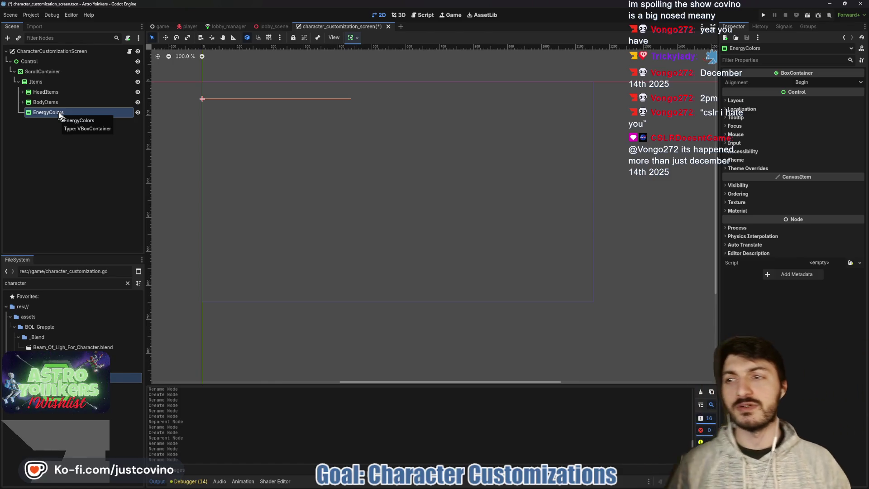
pyautogui.click(22, 102)
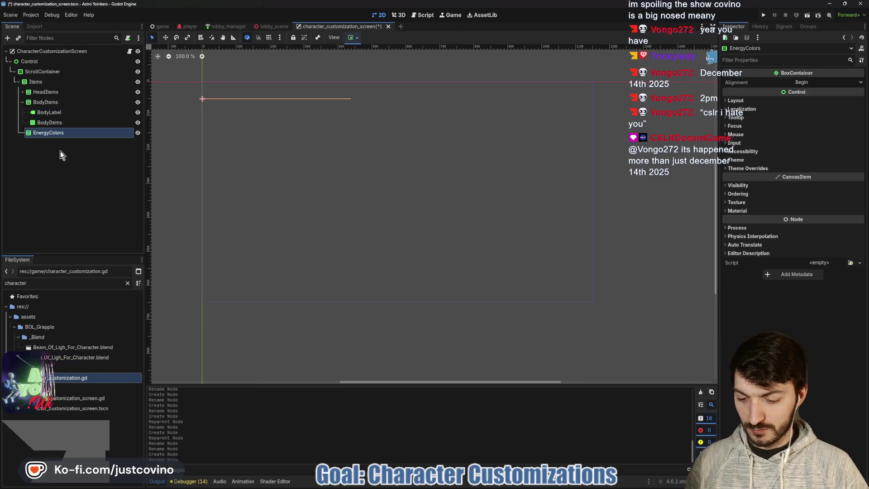
# Step: Add a Label named EnergyLabel under EnergyColors and save the scene
pyautogui.hotkey('ctrl', 'a')
pyautogui.write('label')
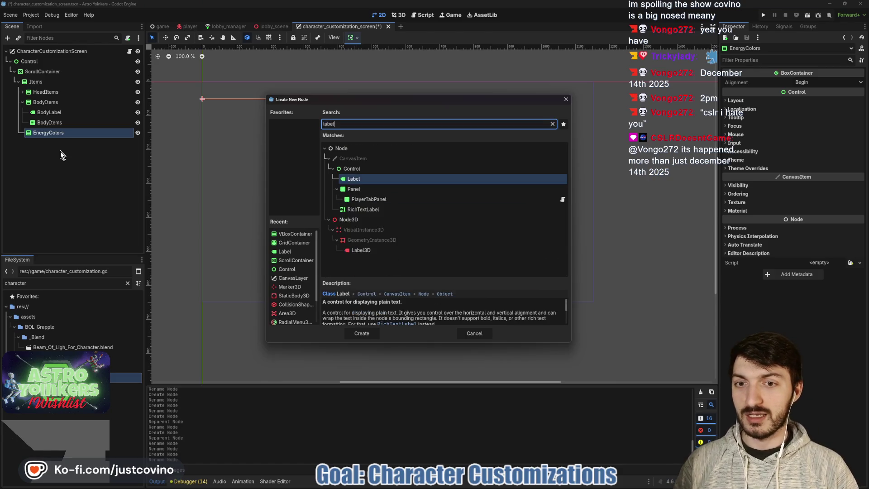
pyautogui.press('Return')
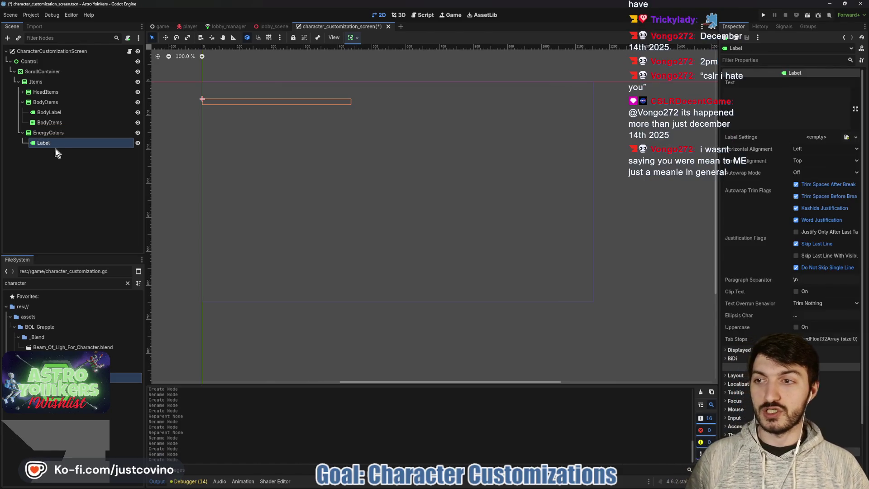
pyautogui.doubleClick(53, 142)
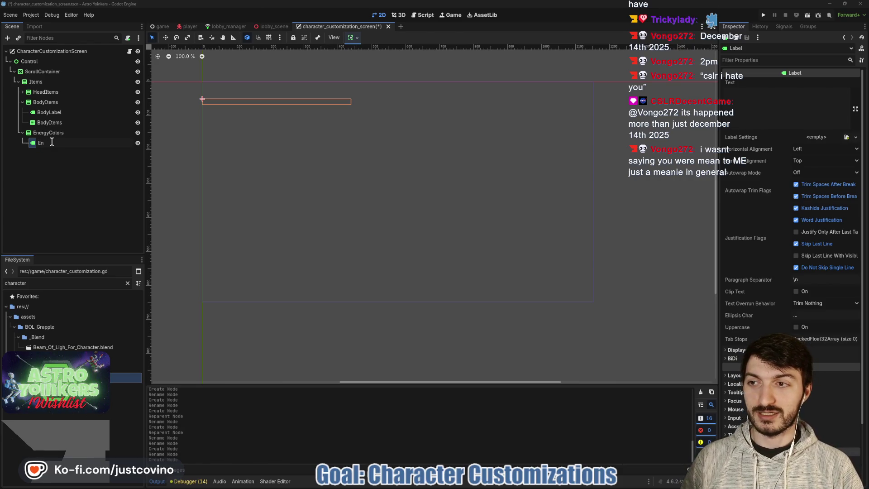
pyautogui.write('rgyLabel')
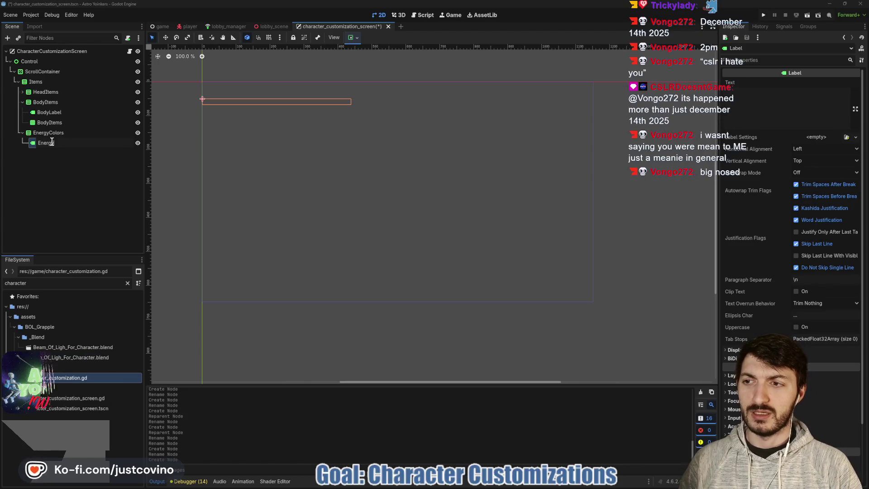
pyautogui.press('Return')
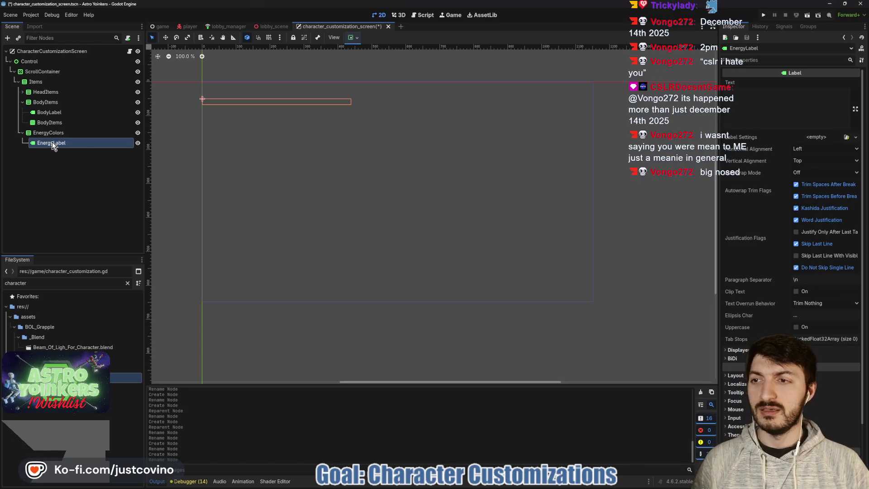
pyautogui.click(45, 134)
pyautogui.hotkey('ctrl', 's')
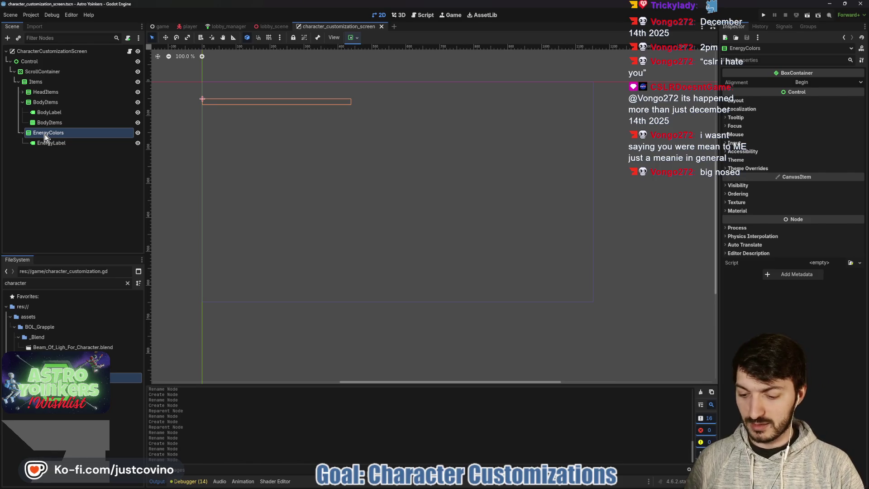
# Step: Add a GridContainer named EnergyGrid under EnergyColors, save, and collapse the groups
pyautogui.hotkey('ctrl', 'a')
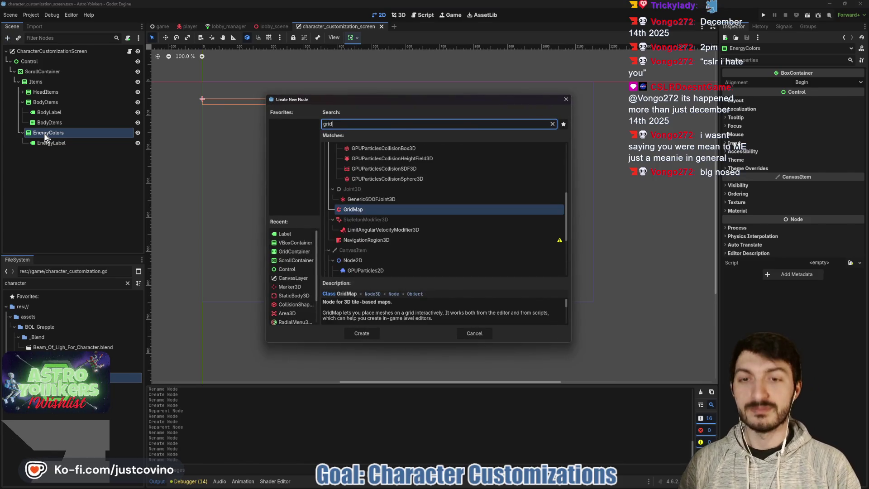
pyautogui.write('cont')
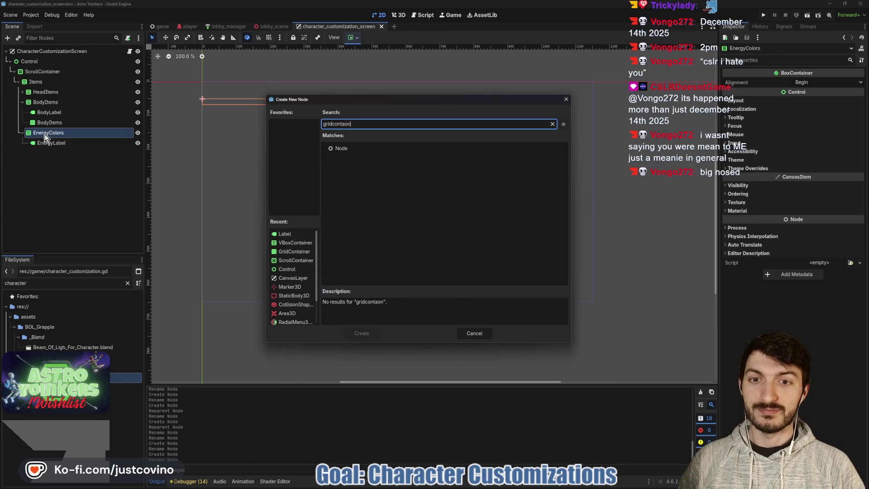
pyautogui.press('Return')
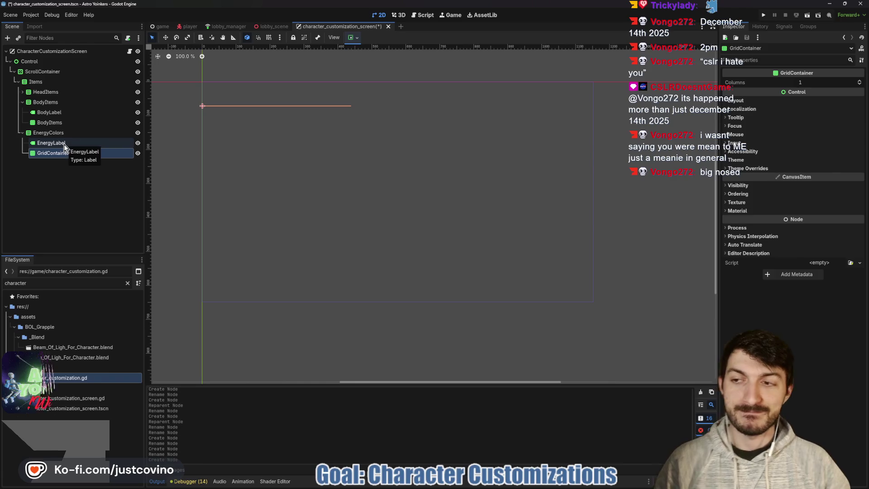
pyautogui.doubleClick(75, 154)
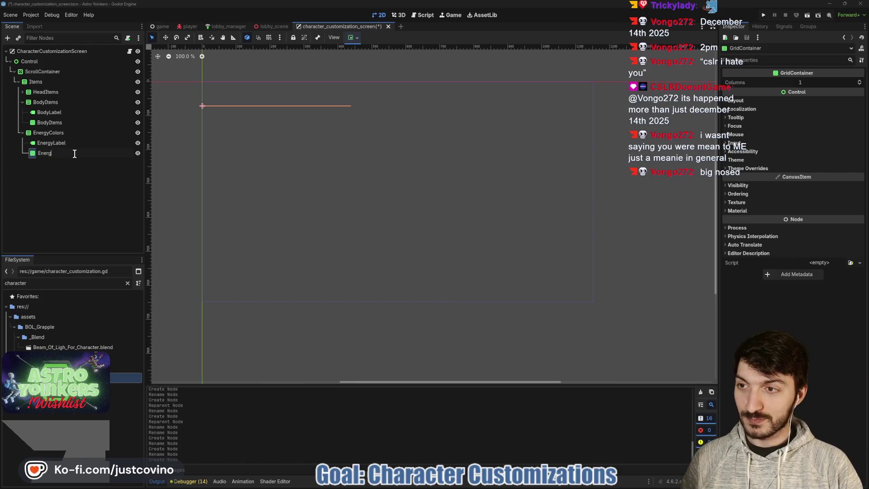
pyautogui.press('Return')
pyautogui.hotkey('ctrl', 's')
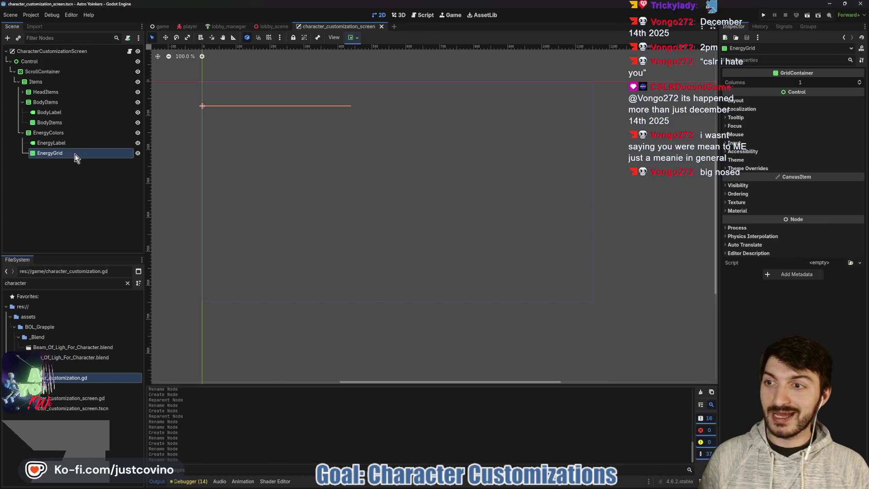
pyautogui.click(23, 132)
pyautogui.click(23, 102)
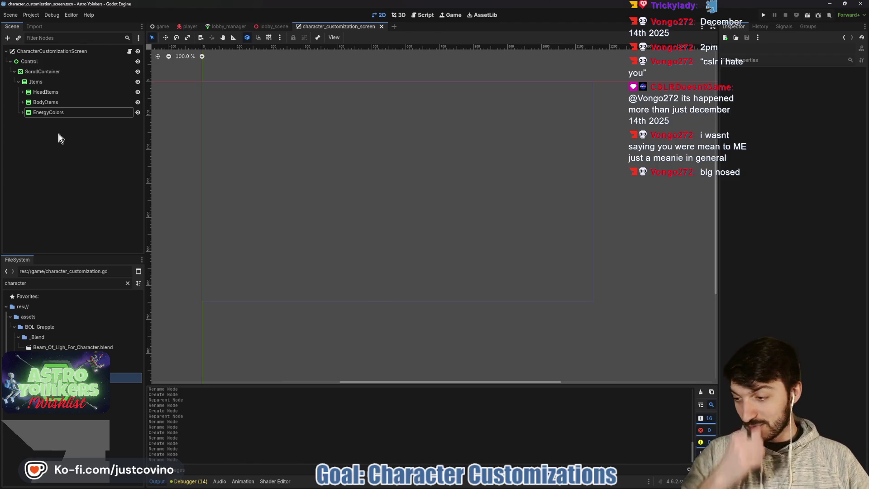
# Step: Inspect the Items, ScrollContainer and HeadItems nodes, clear the FileSystem filter, and switch to the player scene
pyautogui.click(45, 85)
pyautogui.click(52, 73)
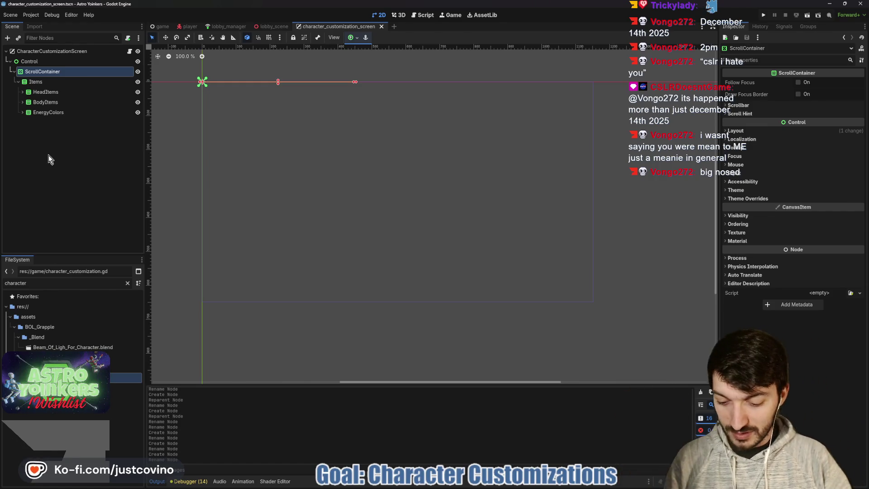
pyautogui.click(43, 93)
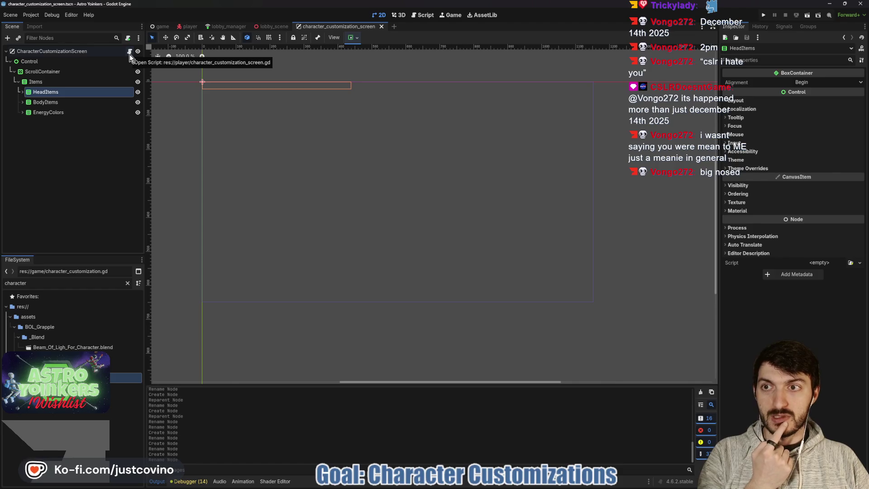
pyautogui.click(127, 284)
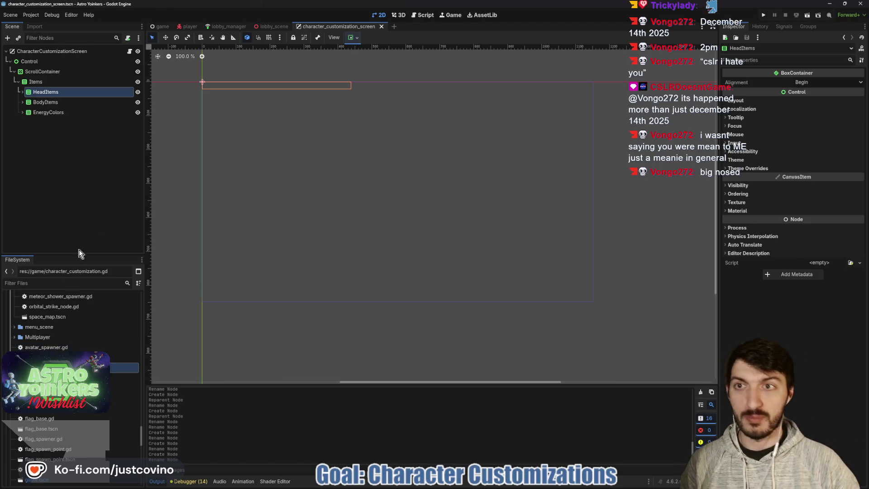
pyautogui.click(186, 26)
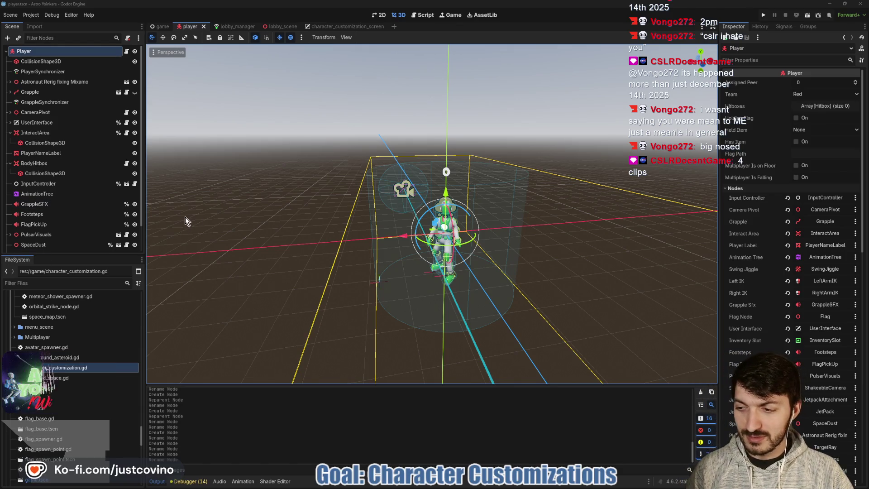
# Step: Orbit the 3D view around the Player and save player.tscn
pyautogui.moveTo(330, 240); pyautogui.dragTo(321, 234)
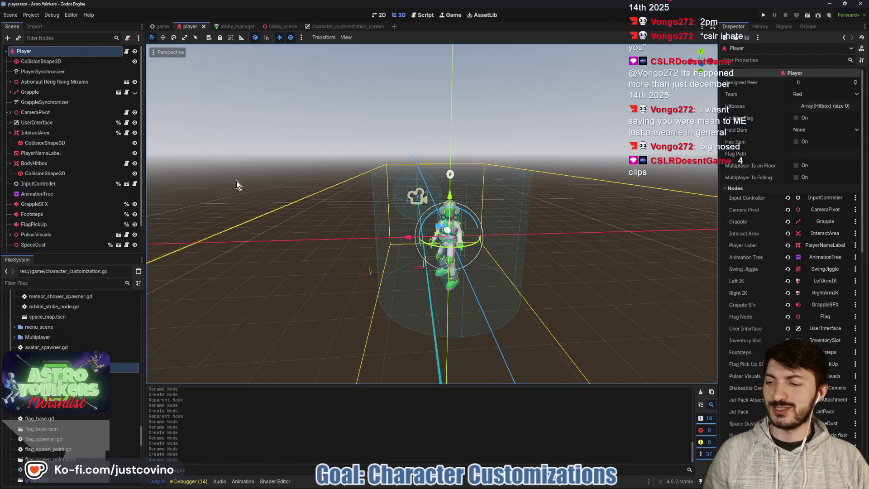
pyautogui.moveTo(236, 180); pyautogui.dragTo(243, 178)
pyautogui.hotkey('ctrl', 's')
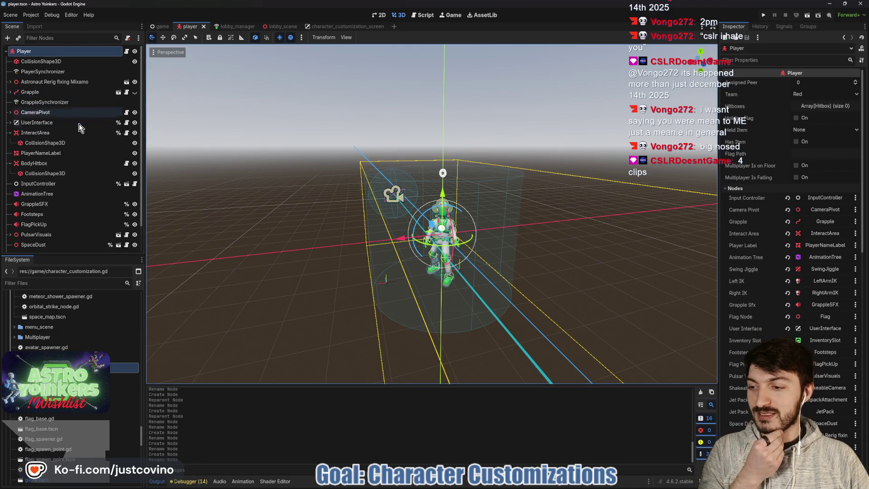
pyautogui.scroll(-2, 68, 222)
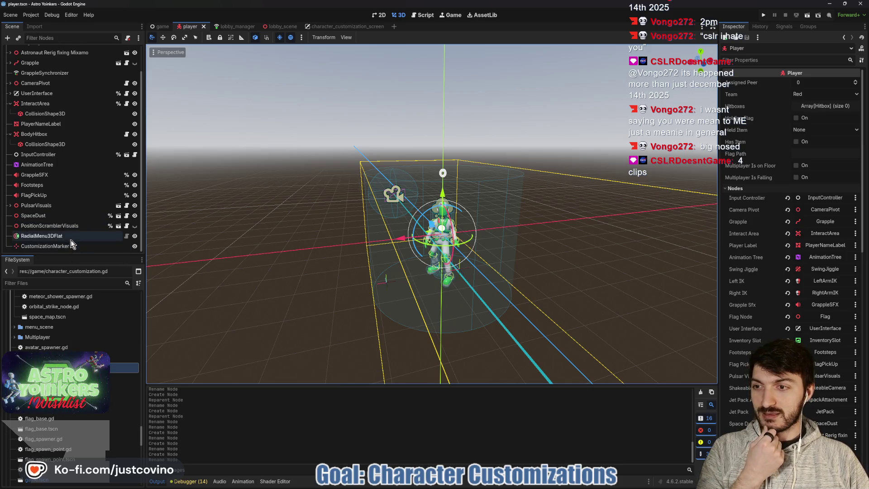
pyautogui.scroll(2, 70, 240)
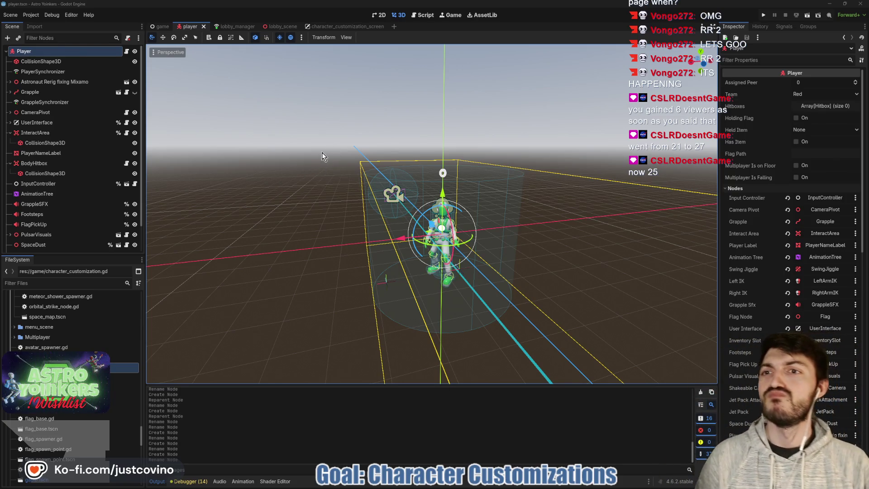
# Step: Orbit closer around the player, save player.tscn again, and return to character_customization_screen
pyautogui.moveTo(322, 152); pyautogui.dragTo(339, 157)
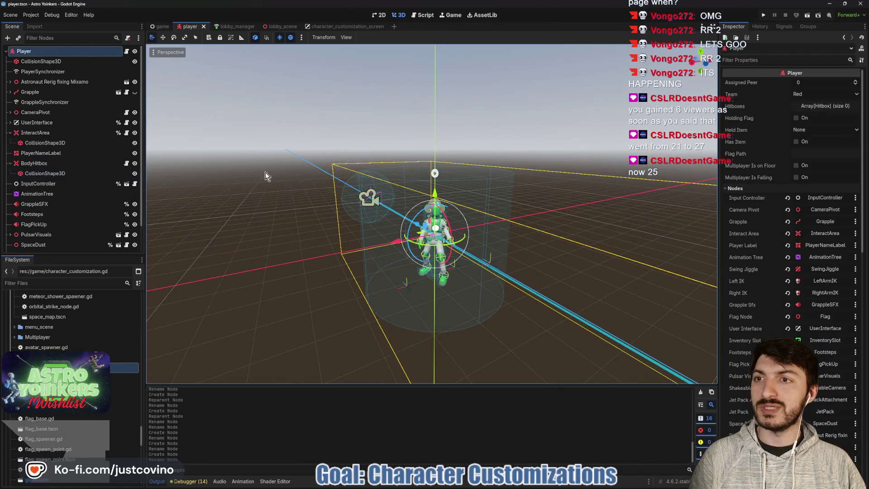
pyautogui.moveTo(250, 172); pyautogui.dragTo(261, 171)
pyautogui.hotkey('ctrl', 's')
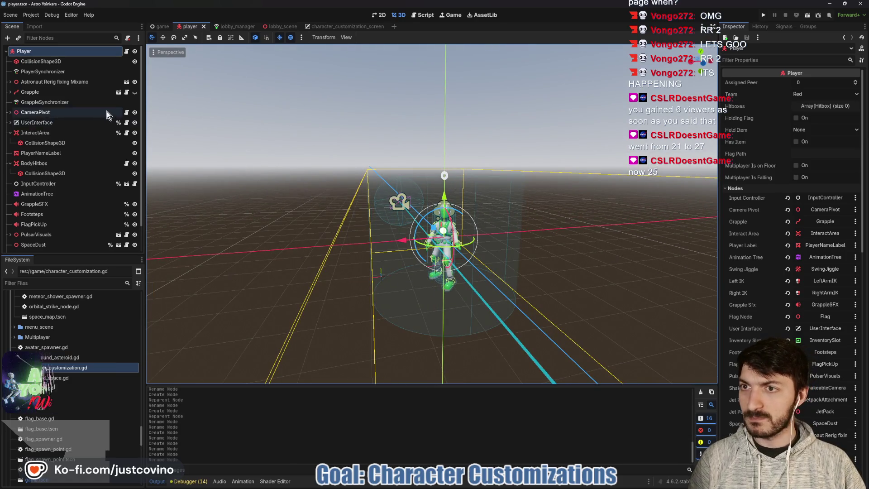
pyautogui.scroll(-2, 102, 148)
pyautogui.hotkey('ctrl', 's')
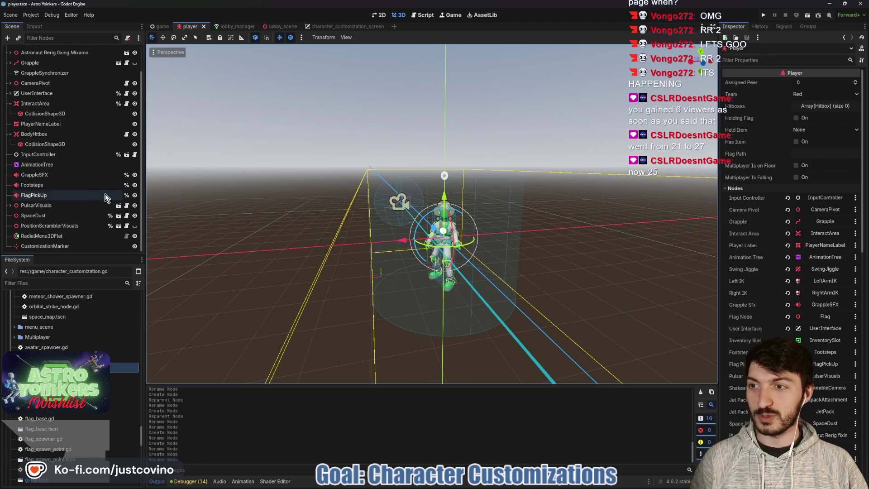
pyautogui.scroll(2, 83, 170)
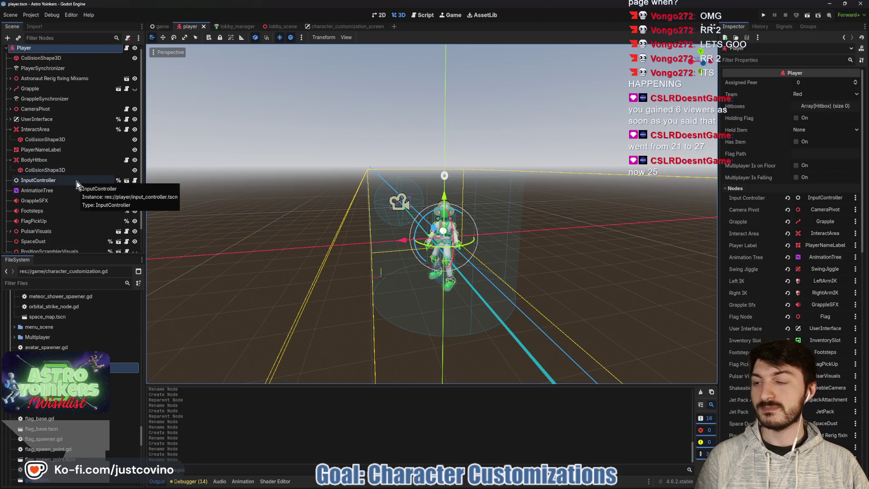
pyautogui.scroll(1, 129, 108)
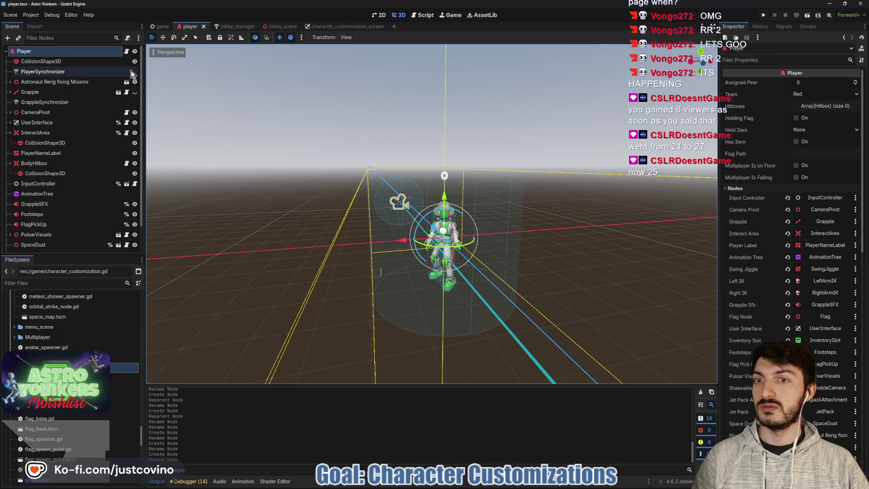
pyautogui.click(338, 27)
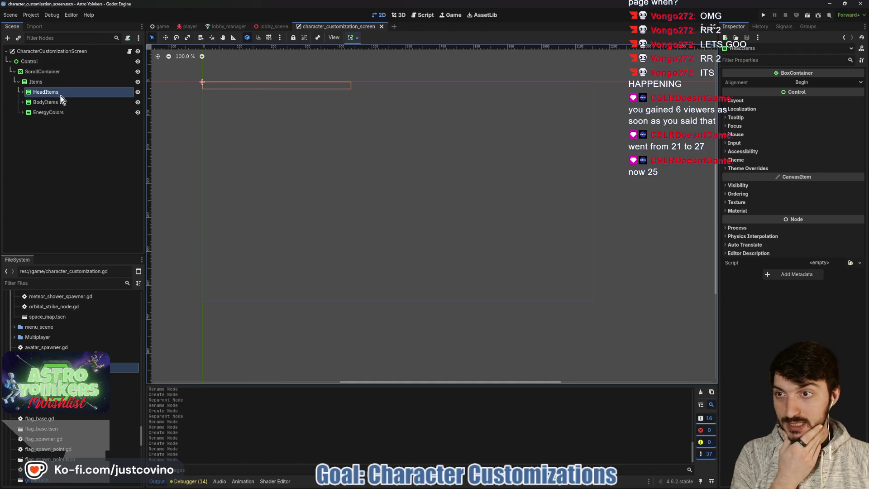
# Step: Drag HeadItems, BodyItems and EnergyColors into the script to create exported container variables
pyautogui.click(130, 52)
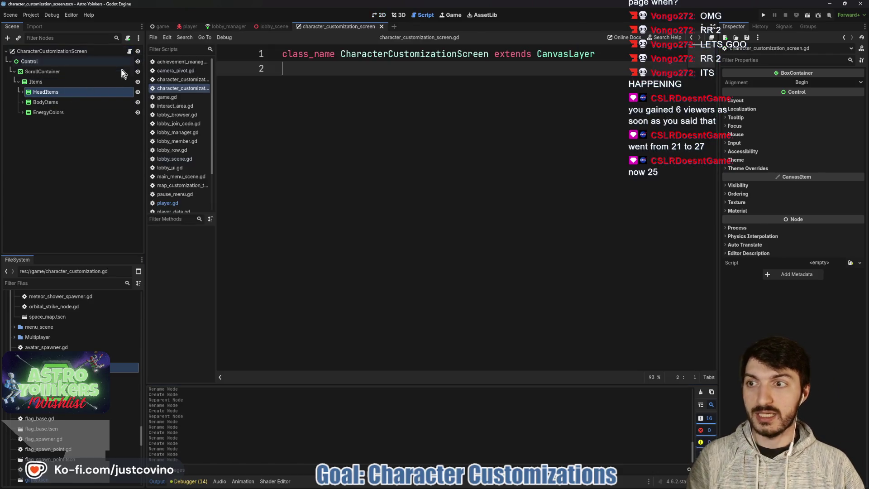
pyautogui.keyDown('shift'); pyautogui.click(79, 113); pyautogui.keyUp('shift')
pyautogui.moveTo(59, 93)
pyautogui.mouseDown()
pyautogui.moveTo(316, 80)
pyautogui.moveTo(307, 77)
pyautogui.mouseUp()
pyautogui.click(640, 56)
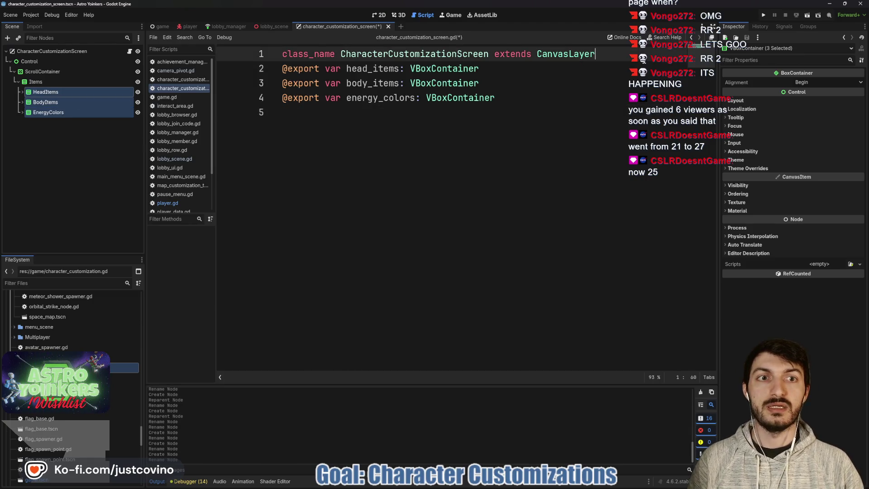
pyautogui.press('Return')
pyautogui.press('Return')
pyautogui.press('Return')
pyautogui.write('@export_su')
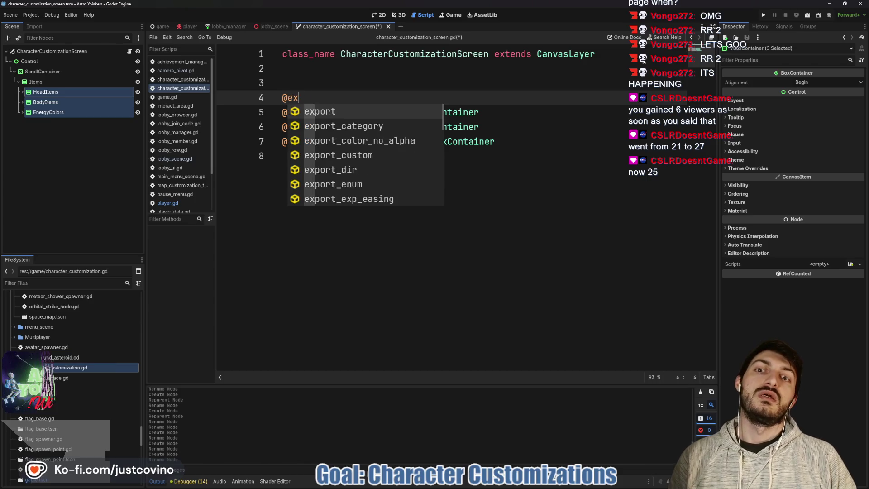
pyautogui.press('Return')
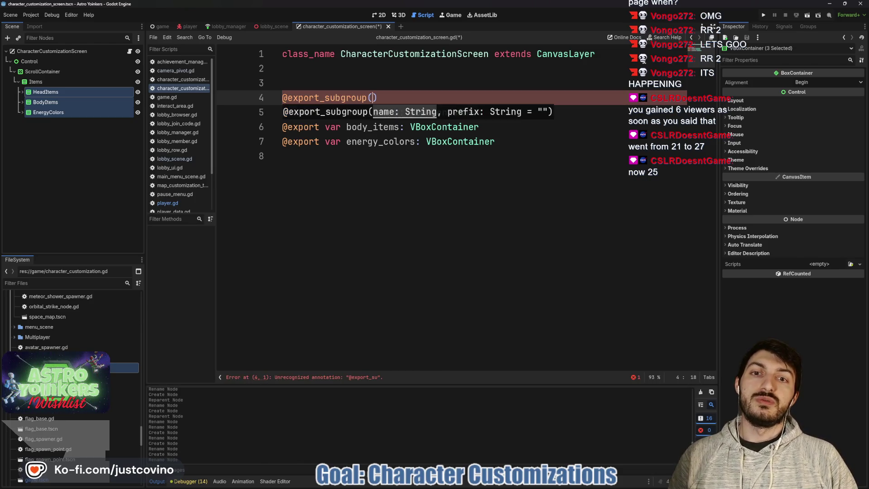
pyautogui.write('"Nodes')
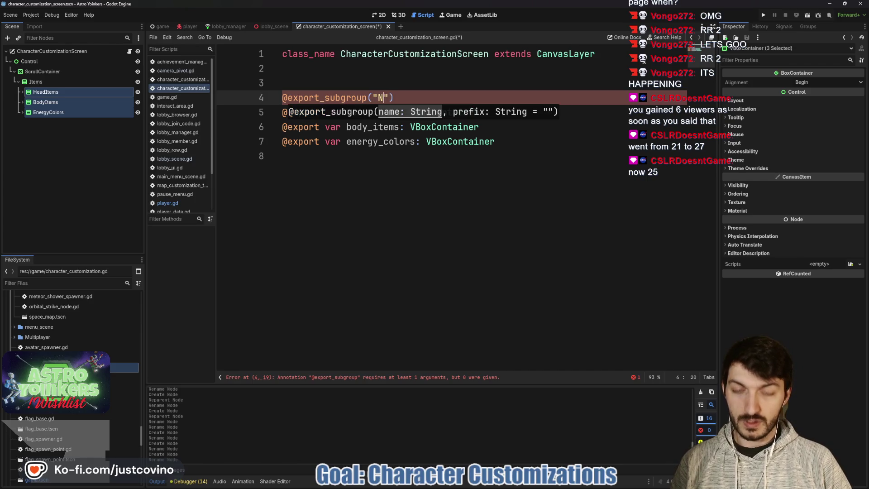
pyautogui.press('End')
pyautogui.hotkey('ctrl', 's')
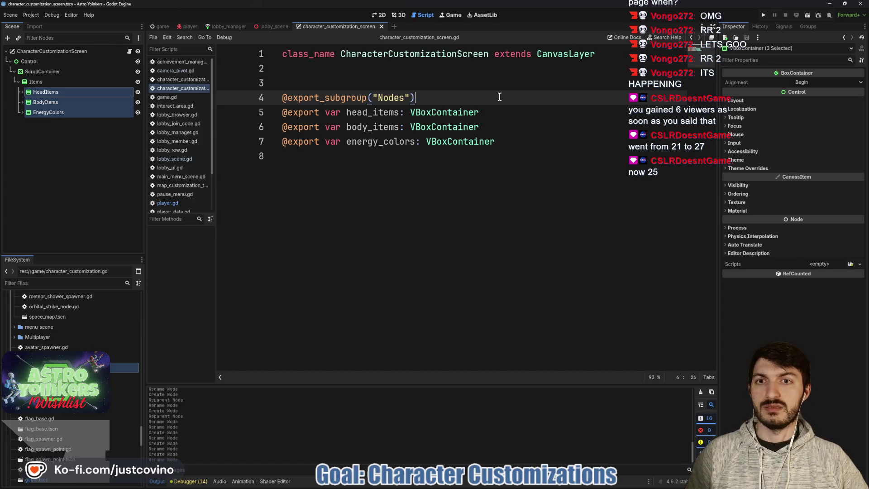
# Step: Expand Items and HeadItems in the Scene dock and select the inner HeadItems grid container
pyautogui.click(22, 91)
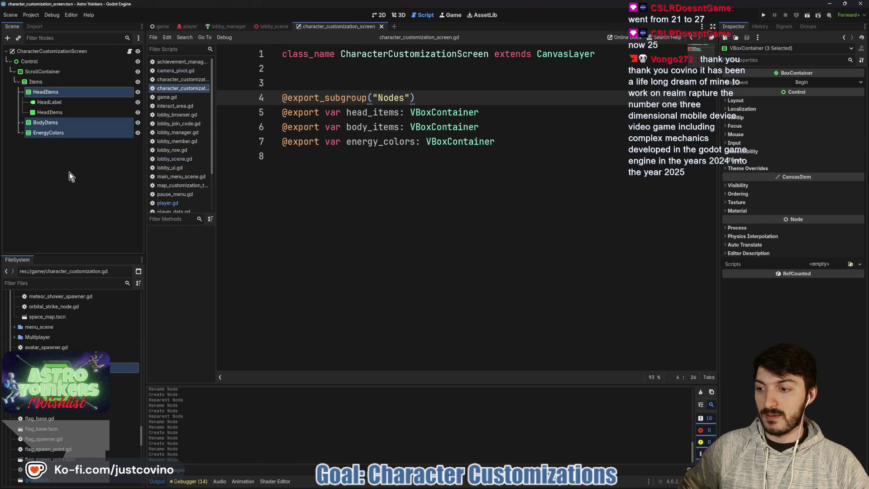
pyautogui.click(334, 162)
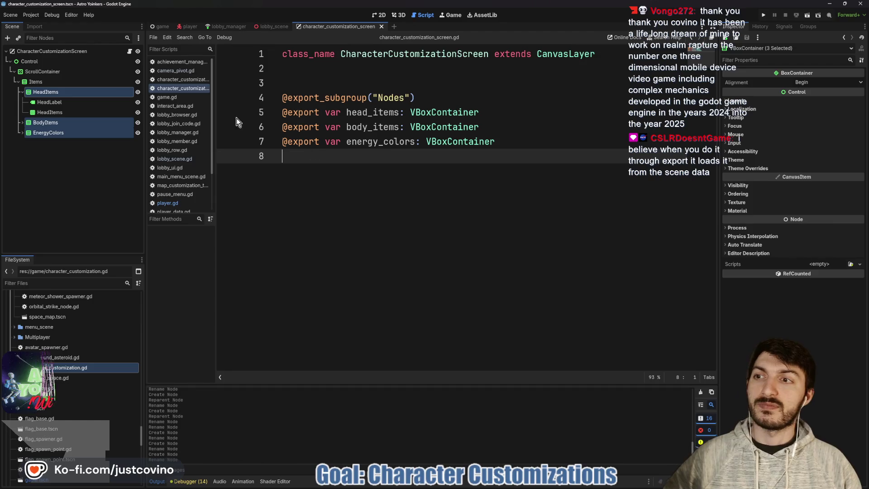
pyautogui.click(19, 82)
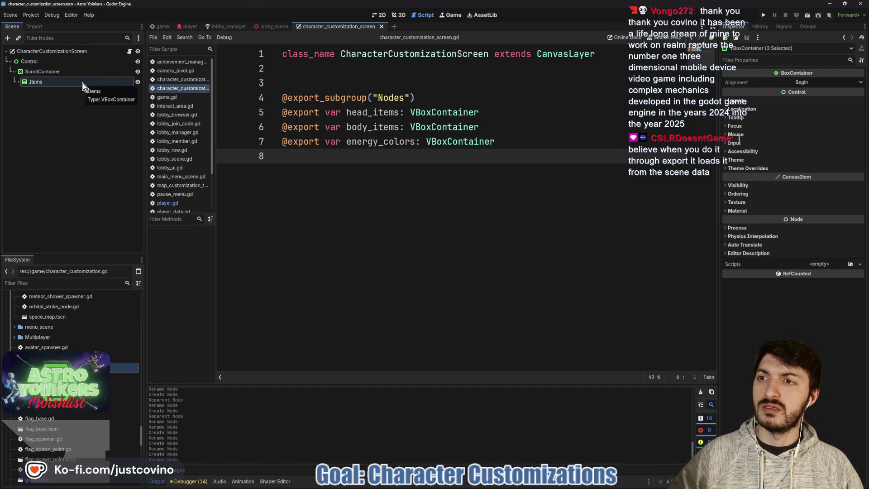
pyautogui.click(20, 85)
pyautogui.click(22, 92)
pyautogui.click(45, 112)
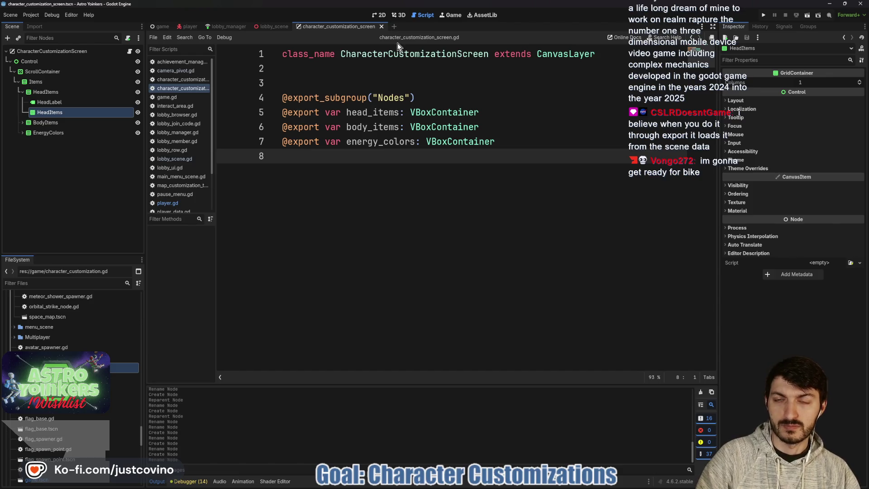
# Step: Start a new scene with a Button root renamed CustomizationItemButton and save it as customization_item_button.tscn
pyautogui.click(395, 27)
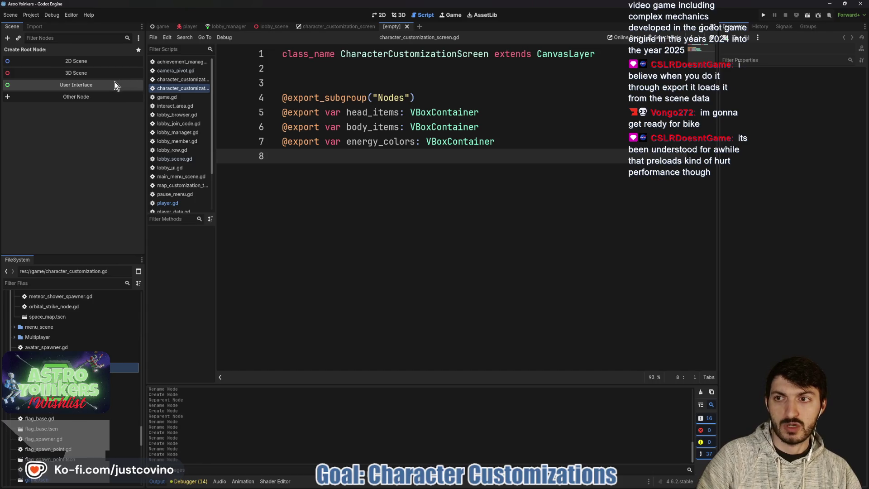
pyautogui.hotkey('ctrl', 'a')
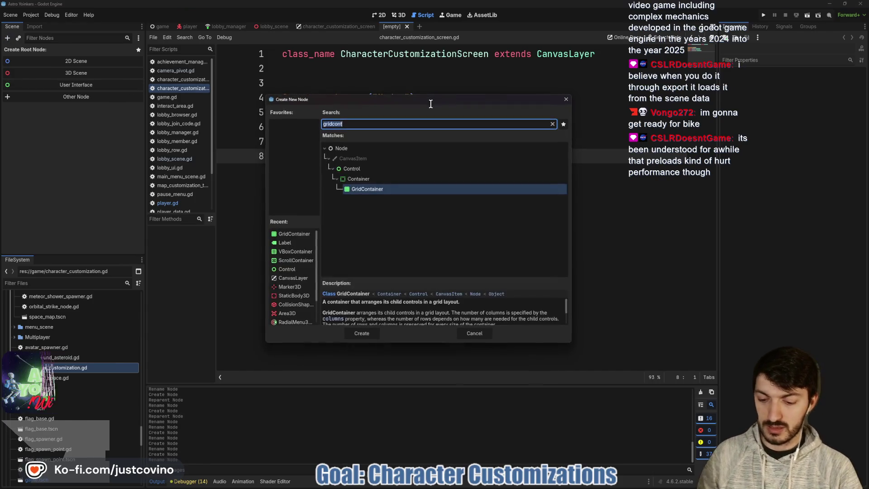
pyautogui.write('button')
pyautogui.press('Return')
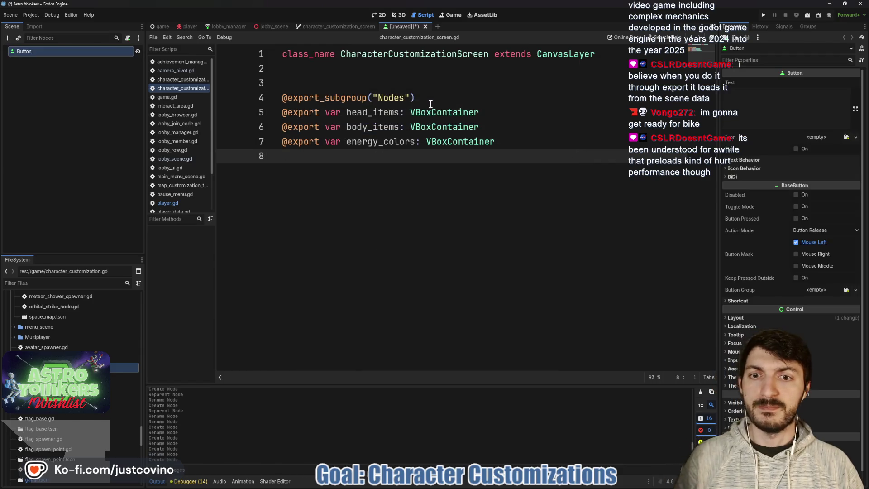
pyautogui.doubleClick(63, 52)
pyautogui.press('BackSpace')
pyautogui.press('BackSpace')
pyautogui.press('BackSpace')
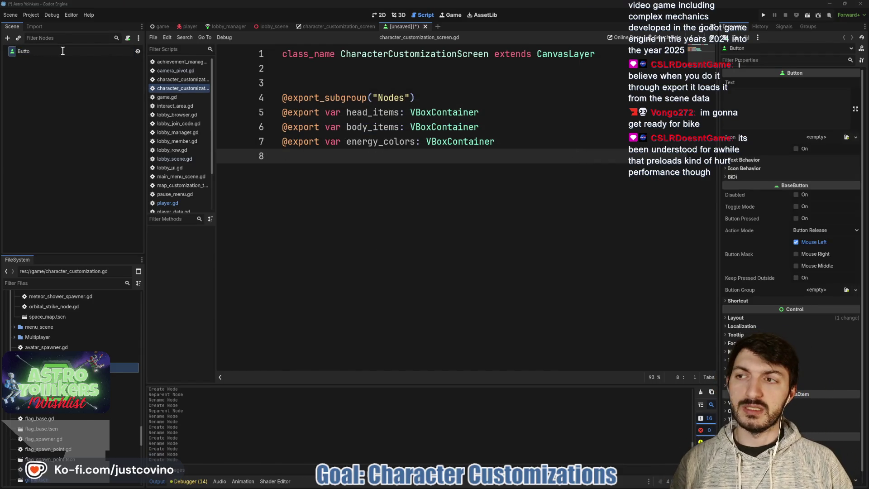
pyautogui.write('Customiza')
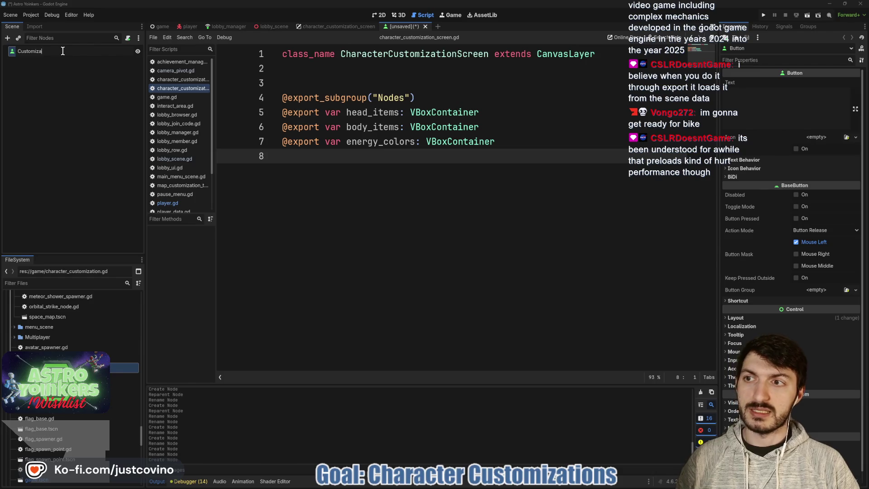
pyautogui.write('tionItemButton')
pyautogui.press('Return')
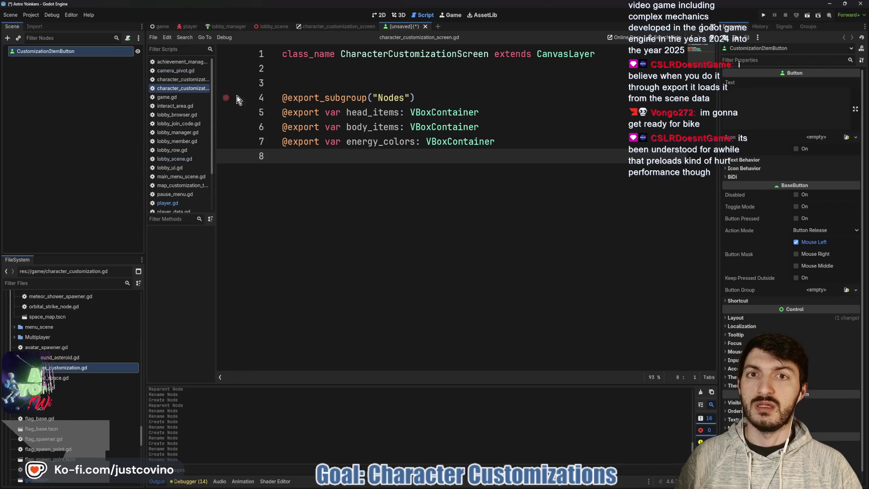
pyautogui.hotkey('ctrl', 's')
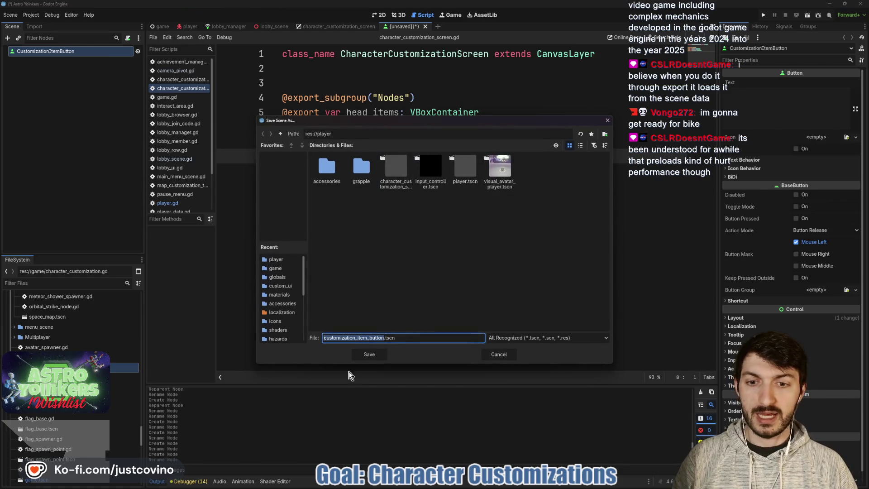
pyautogui.click(371, 354)
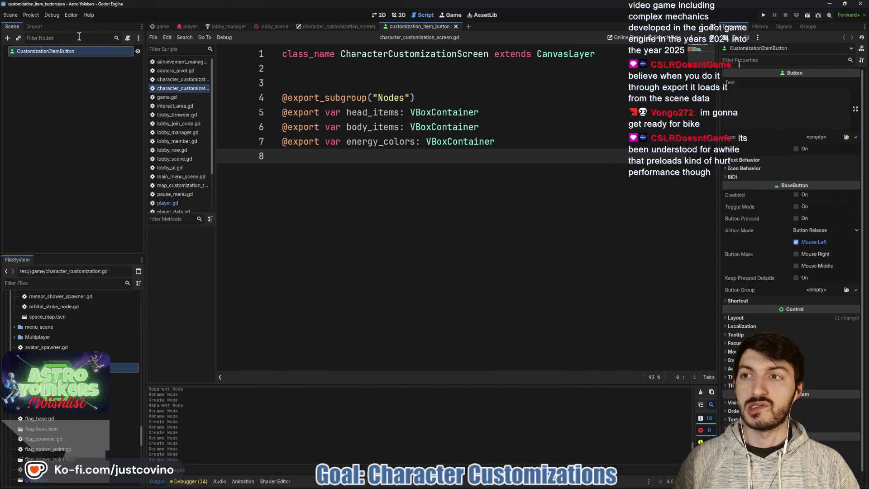
# Step: Attach customization_item_button.gd and declare class_name CustomizationItemButton extends Button, then save
pyautogui.click(128, 38)
pyautogui.click(401, 307)
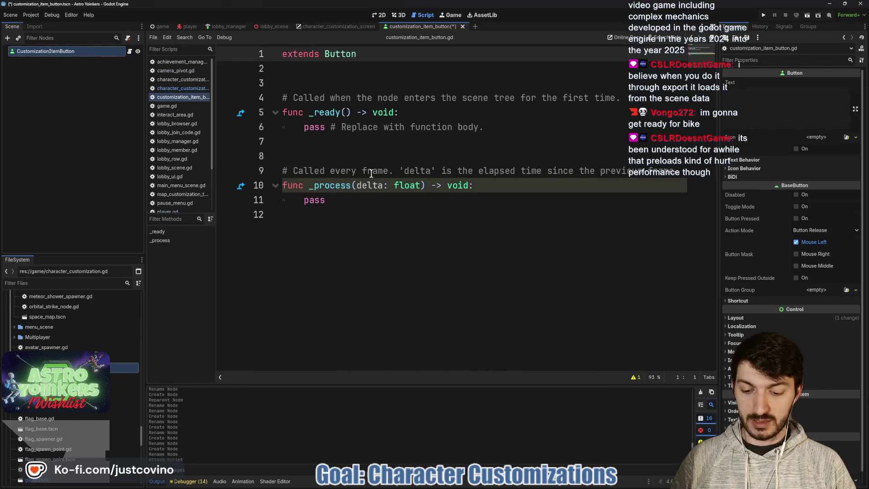
pyautogui.write('class_name')
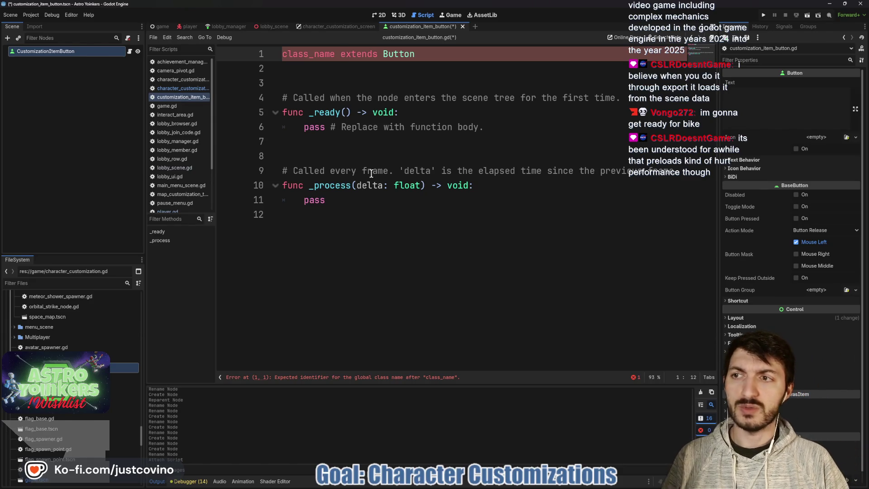
pyautogui.write('Customization')
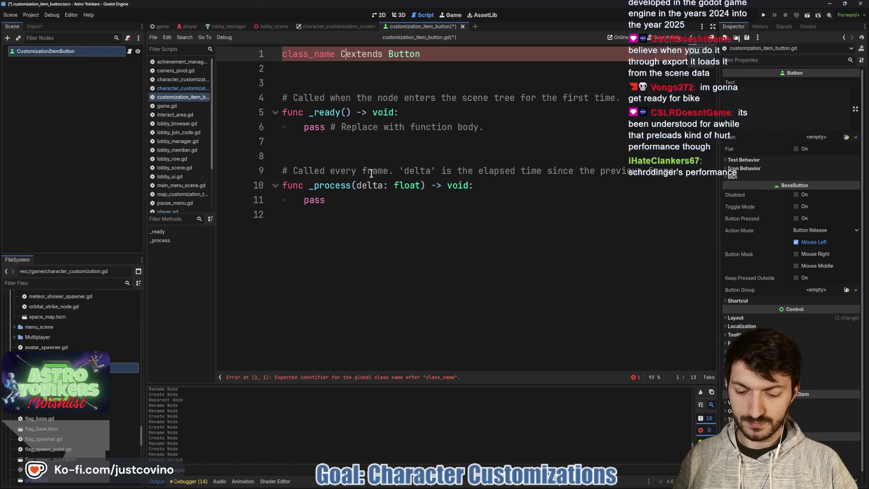
pyautogui.write('Items')
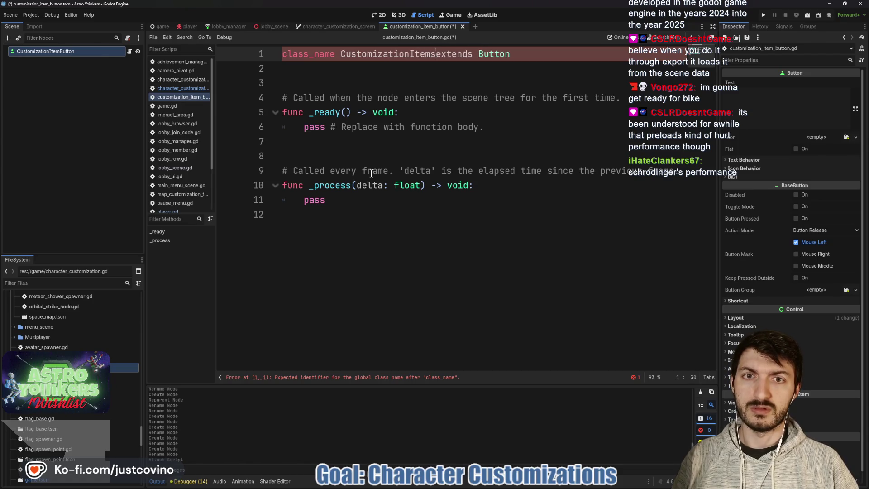
pyautogui.write('utton')
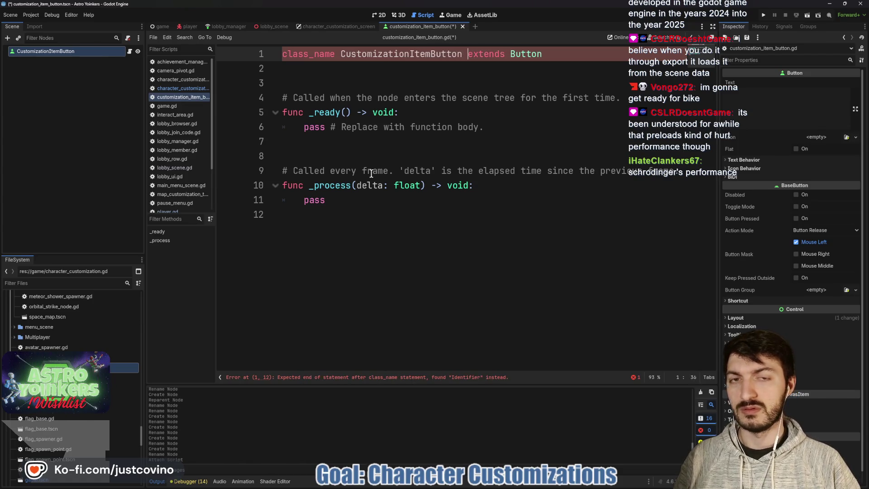
pyautogui.hotkey('ctrl', 's')
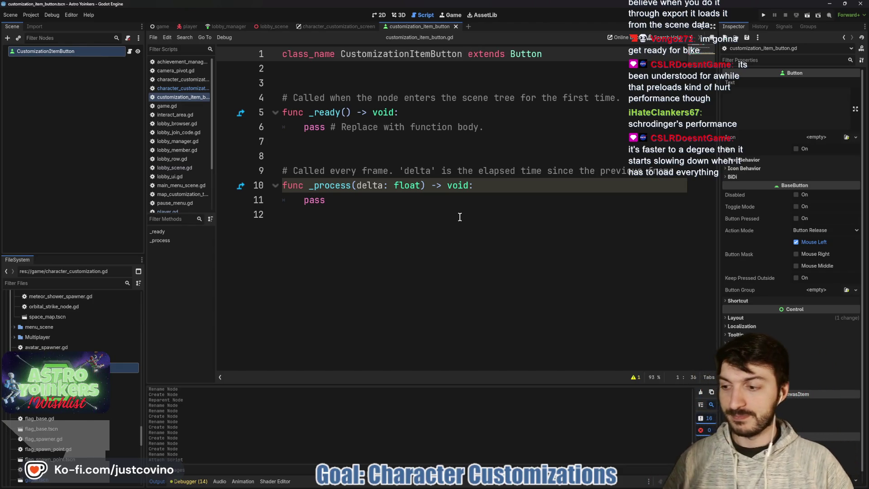
# Step: Delete the template _ready and _process functions and save the script
pyautogui.moveTo(322, 201); pyautogui.dragTo(244, 91)
pyautogui.press('Delete')
pyautogui.hotkey('ctrl', 's')
pyautogui.press('BackSpace')
pyautogui.press('BackSpace')
pyautogui.press('Delete')
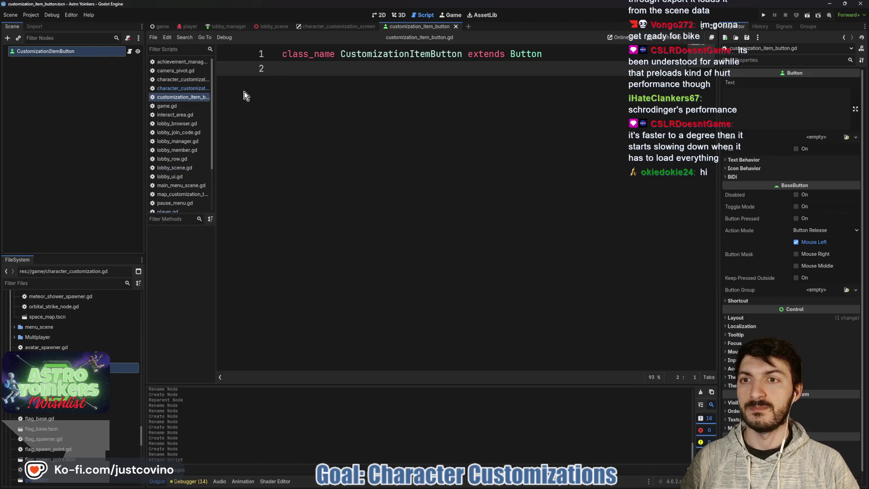
# Step: Add a new _ready function below the class declaration
pyautogui.press('Return')
pyautogui.press('Return')
pyautogui.write('clas')
pyautogui.press('Escape')
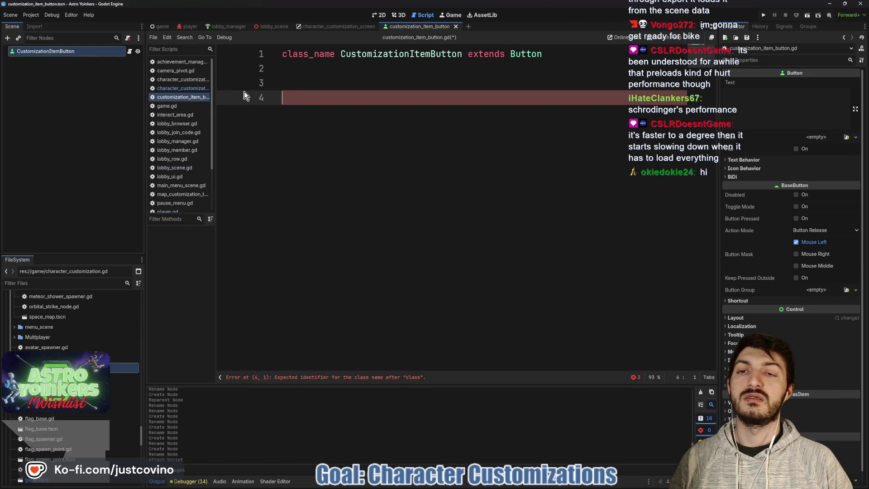
pyautogui.write('_r')
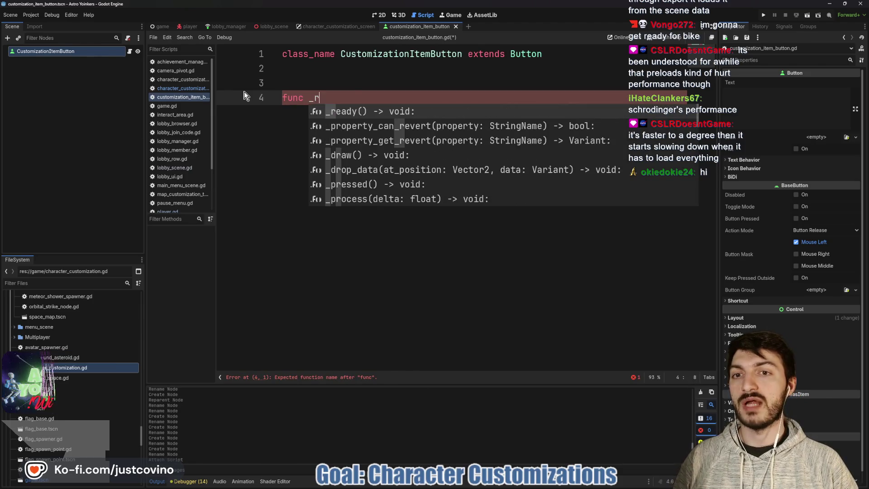
pyautogui.press('Return')
pyautogui.press('Return')
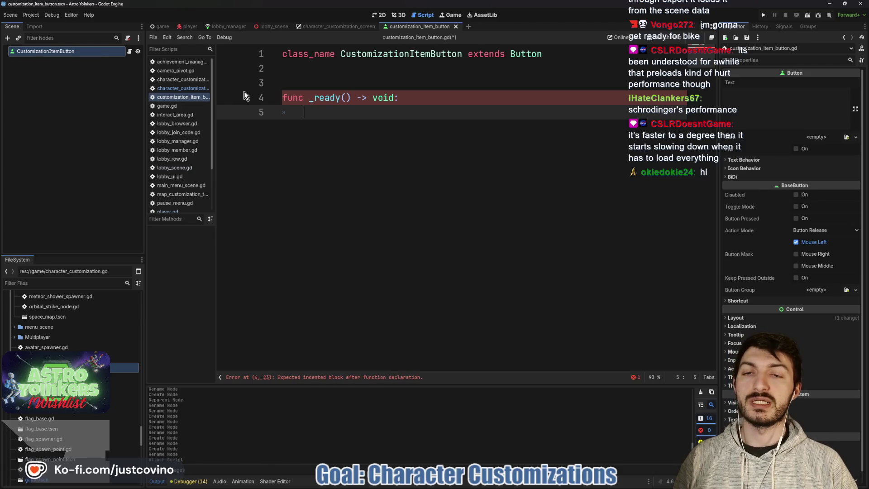
# Step: Inside _ready, write pressed.connect(_on_button_pressed)
pyautogui.write('button')
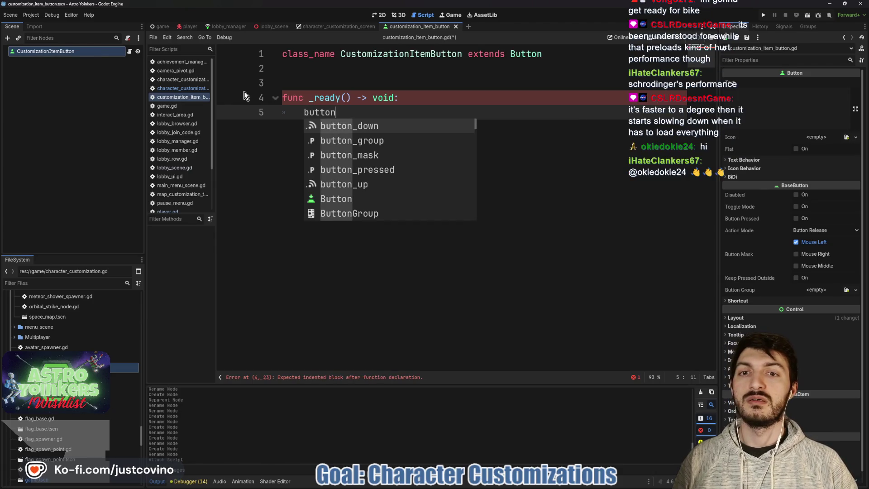
pyautogui.press('Down')
pyautogui.press('Down')
pyautogui.press('Down')
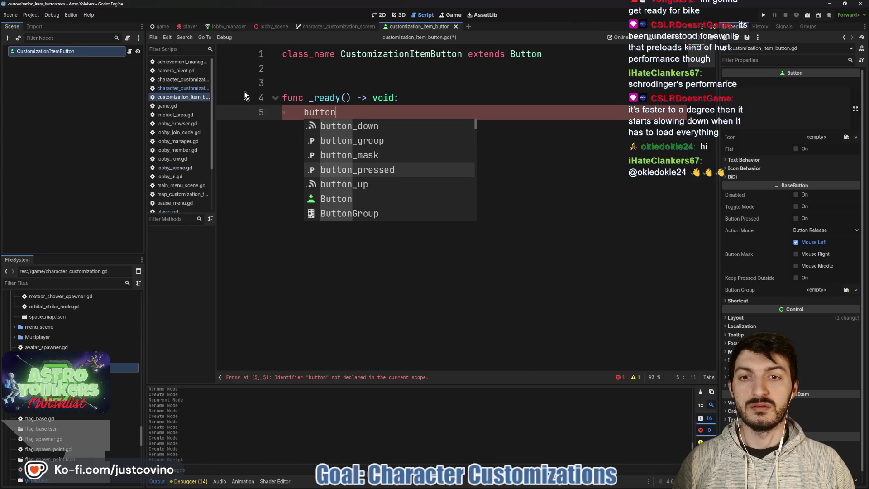
pyautogui.press('Down')
pyautogui.press('Down')
pyautogui.press('Down')
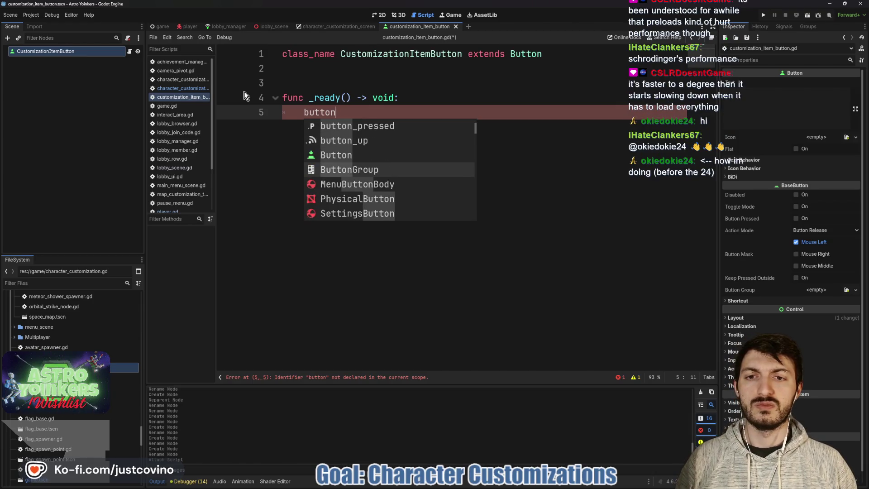
pyautogui.press('BackSpace')
pyautogui.press('BackSpace')
pyautogui.press('BackSpace')
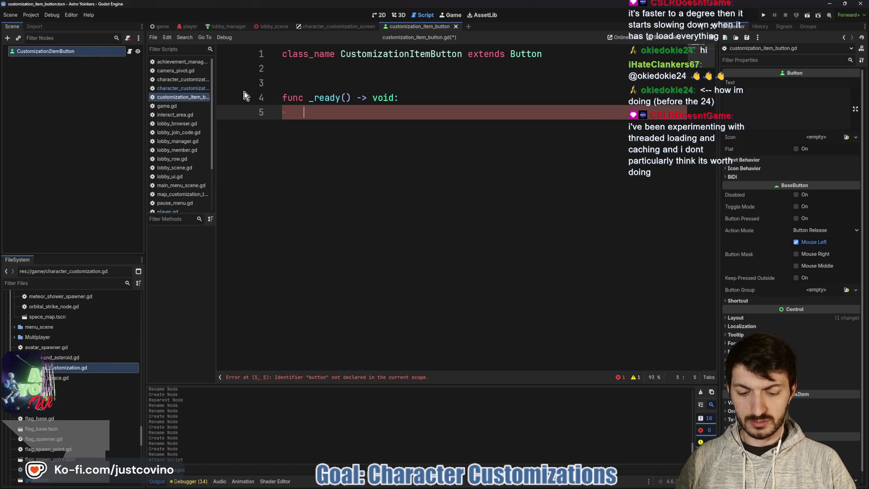
pyautogui.write('pre')
pyautogui.press('Return')
pyautogui.write('.')
pyautogui.press('Return')
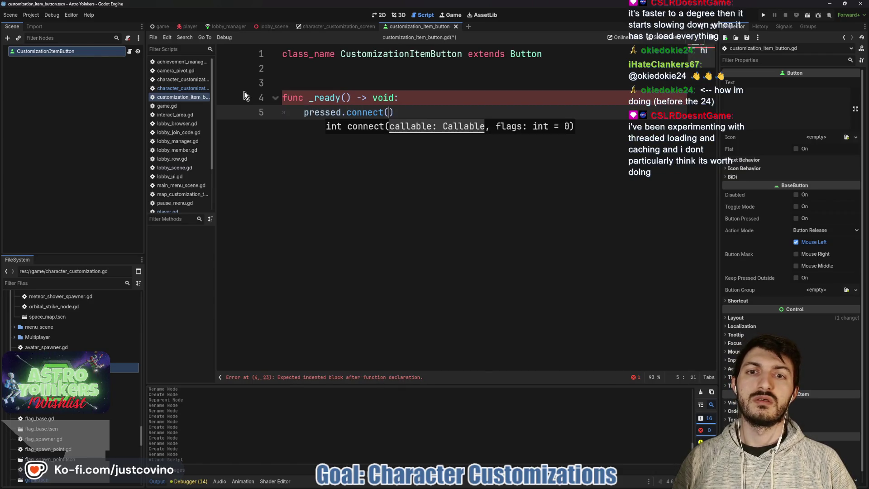
pyautogui.write('on_button_pre')
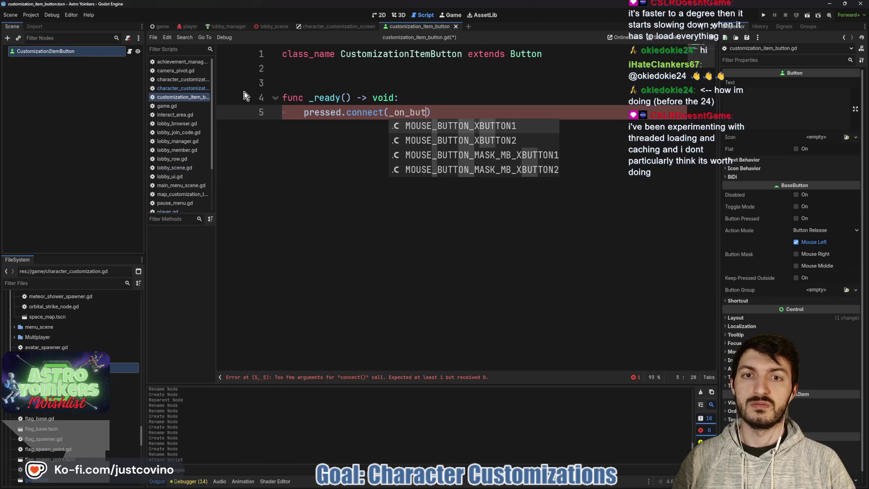
pyautogui.write('ssed')
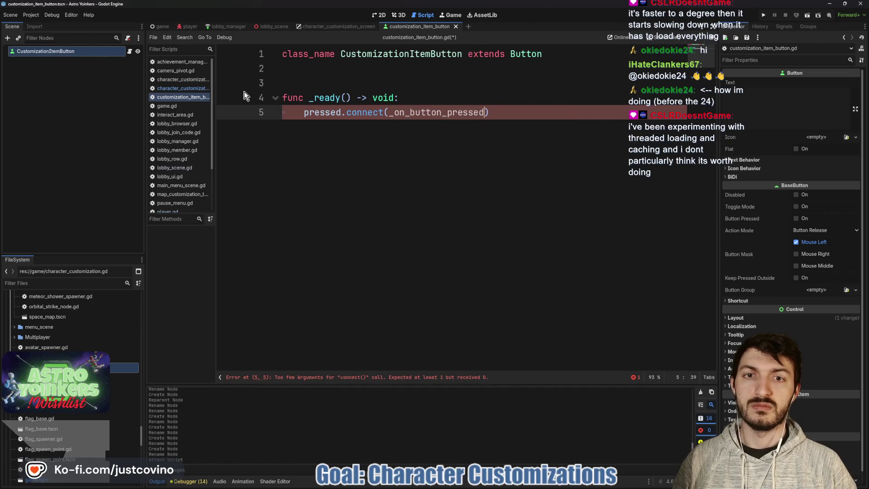
pyautogui.press('Return')
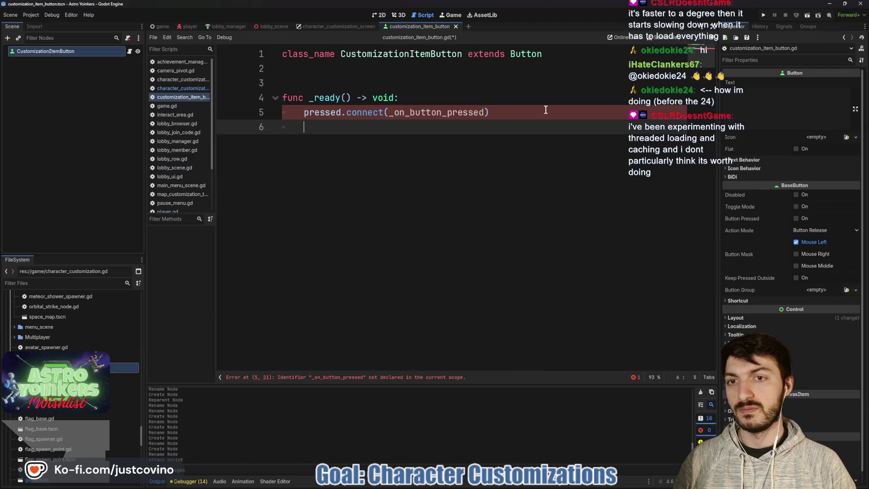
# Step: Add func _on_button_pressed() -> void: with pass and save the script
pyautogui.press('Return')
pyautogui.press('Return')
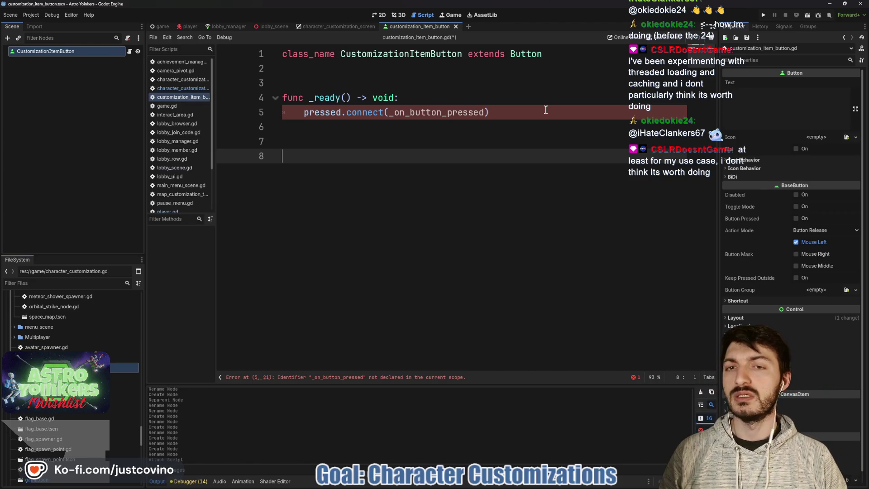
pyautogui.write('func _on_')
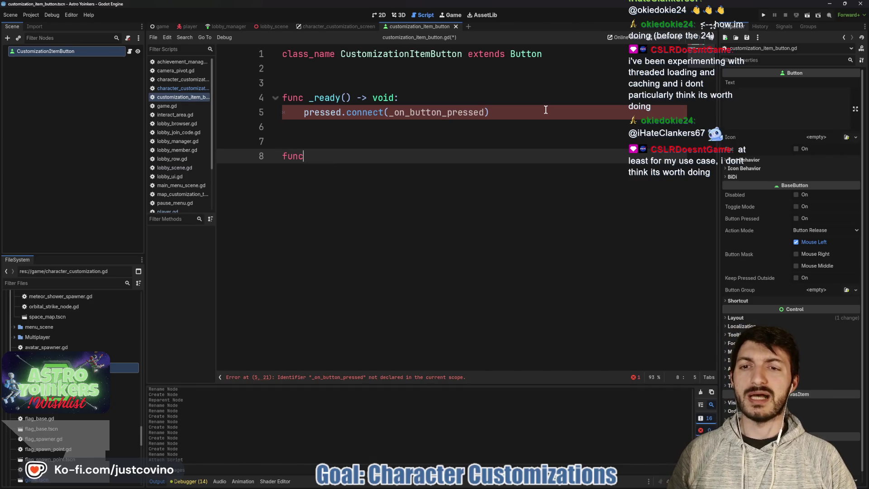
pyautogui.write('button_pr')
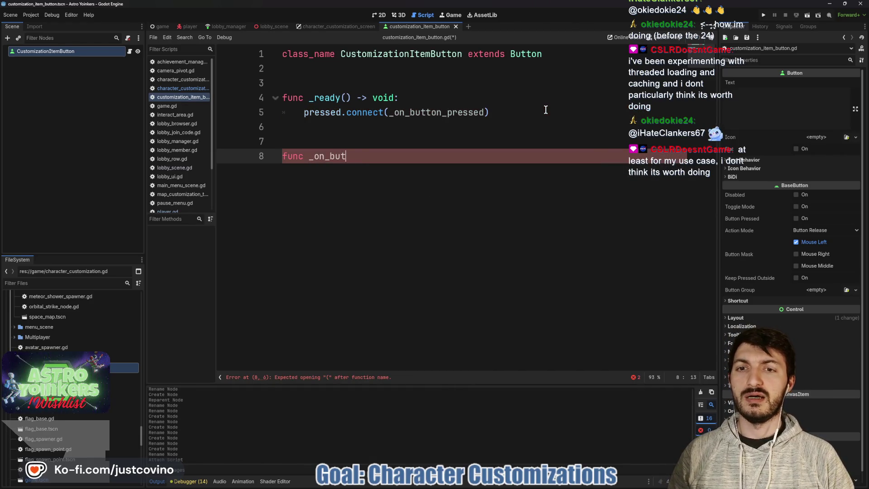
pyautogui.write('essed() -> v')
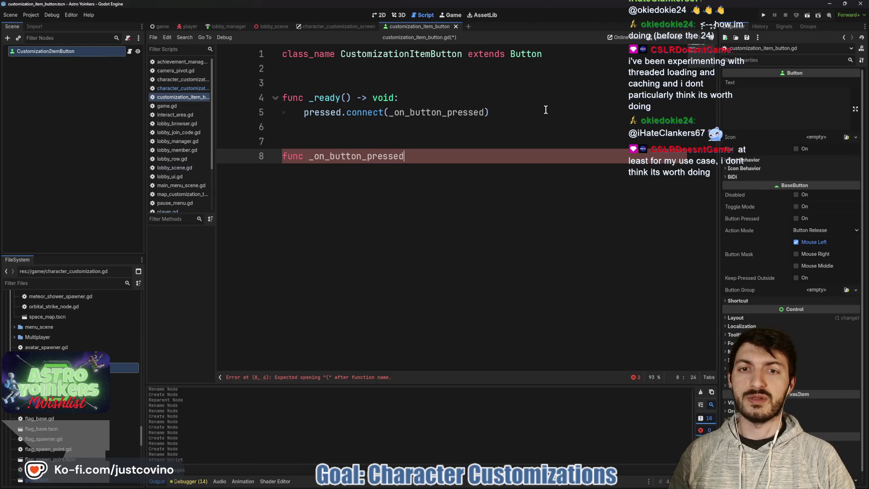
pyautogui.write('oid:')
pyautogui.press('Return')
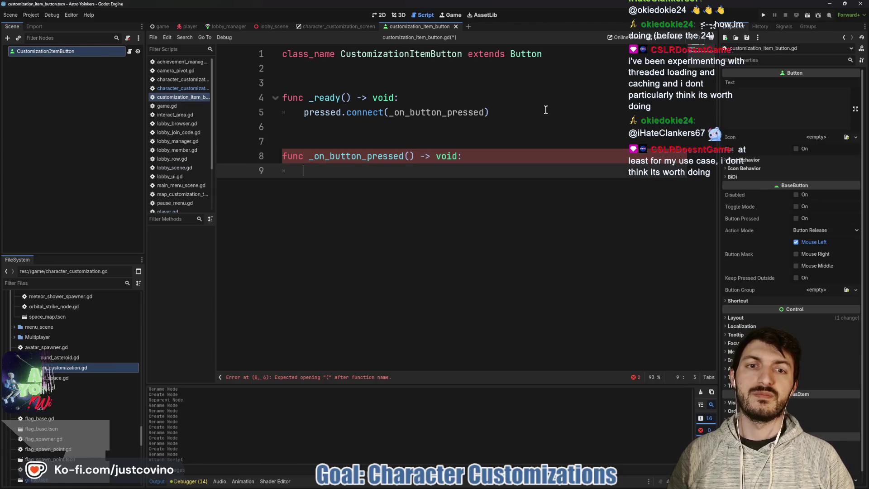
pyautogui.write('pass')
pyautogui.hotkey('ctrl', 's')
pyautogui.click(384, 136)
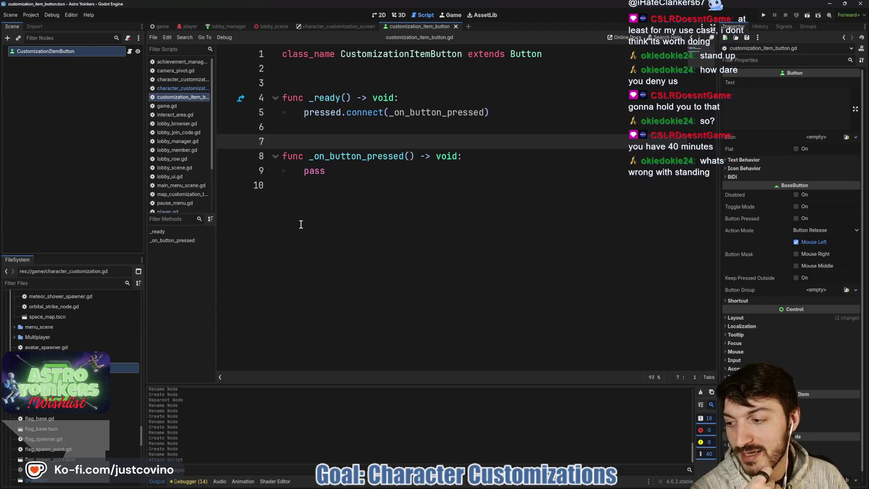
pyautogui.click(343, 183)
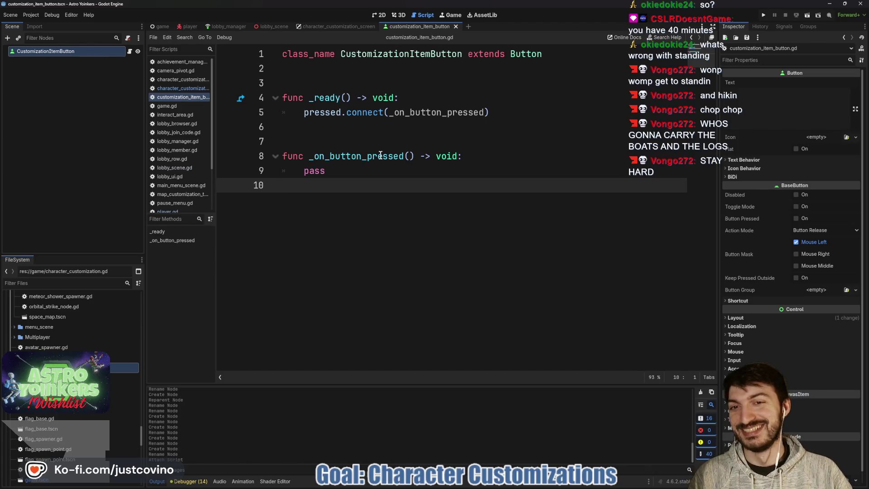
pyautogui.click(363, 143)
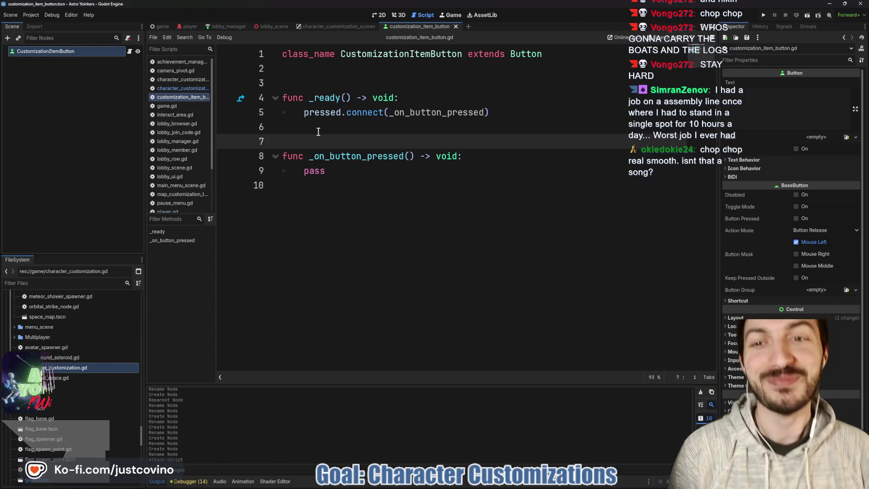
pyautogui.click(322, 70)
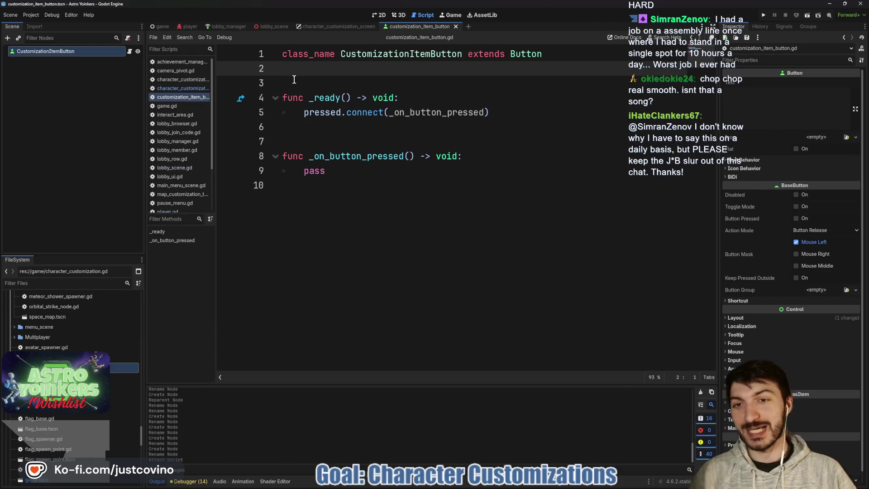
pyautogui.click(304, 78)
pyautogui.hotkey('ctrl', 's')
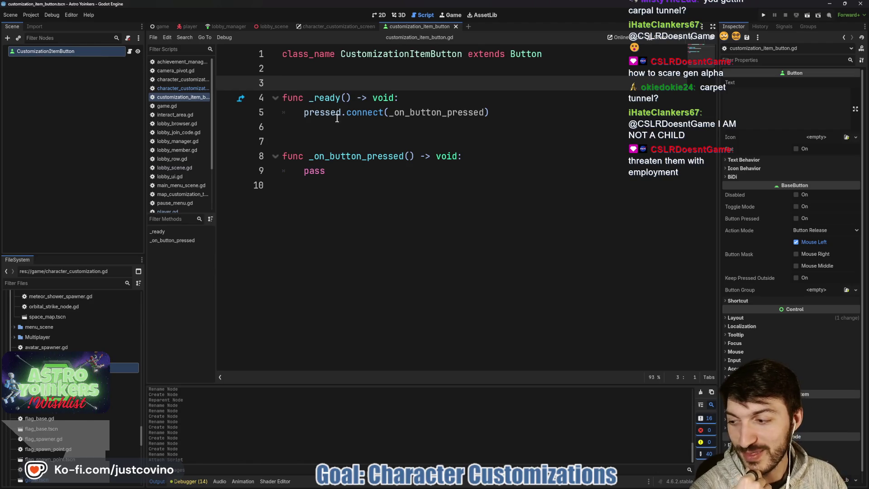
pyautogui.click(298, 140)
pyautogui.click(320, 86)
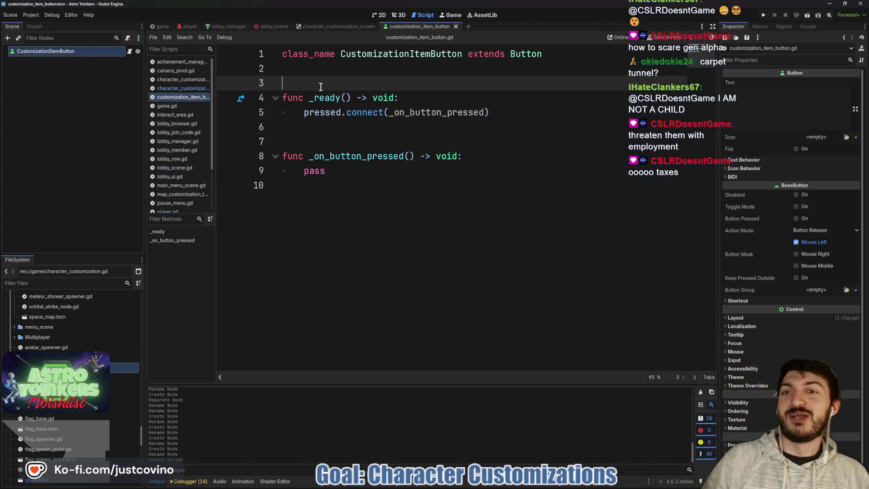
pyautogui.hotkey('ctrl', 's')
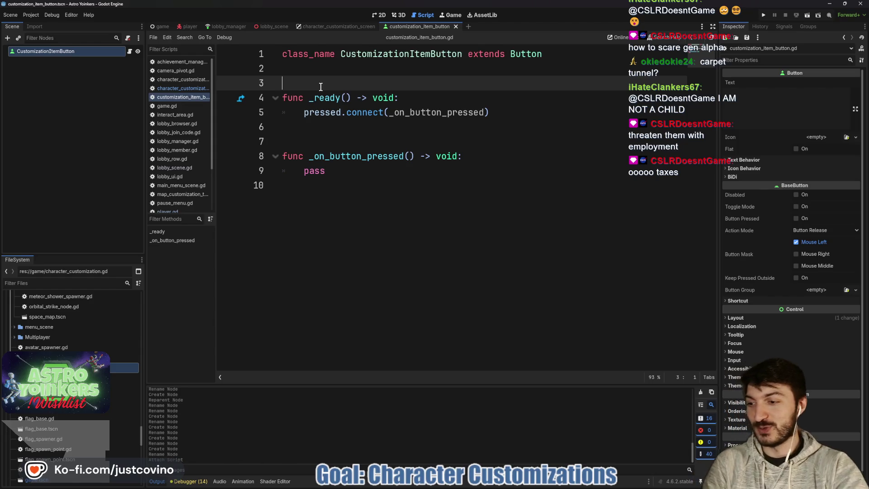
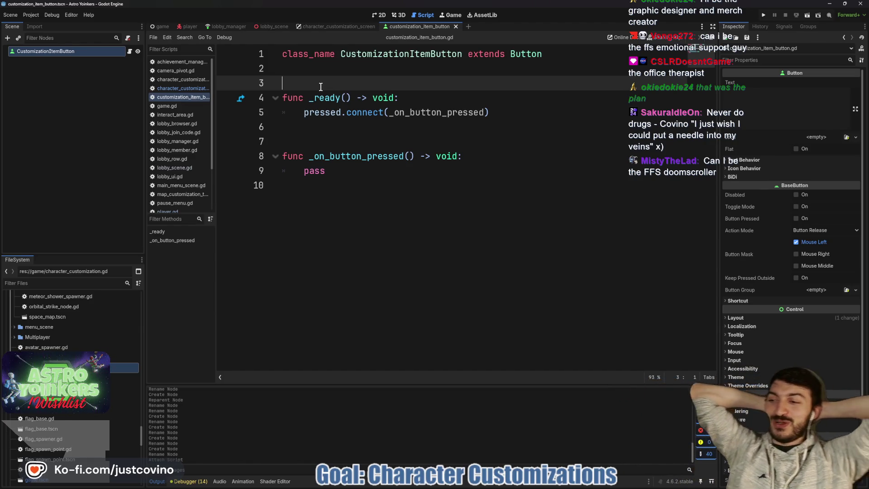
# Step: Insert a blank line above func _ready() in customization_item_button.gd and save it
pyautogui.press('Return')
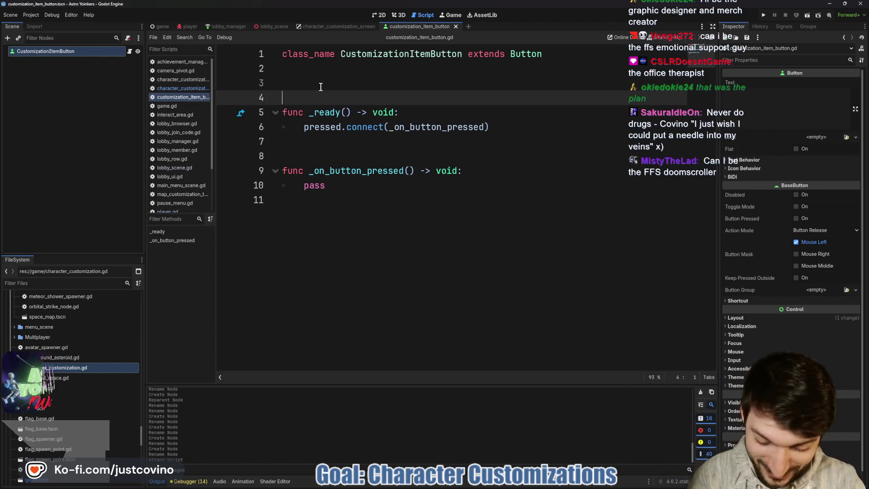
pyautogui.hotkey('ctrl', 's')
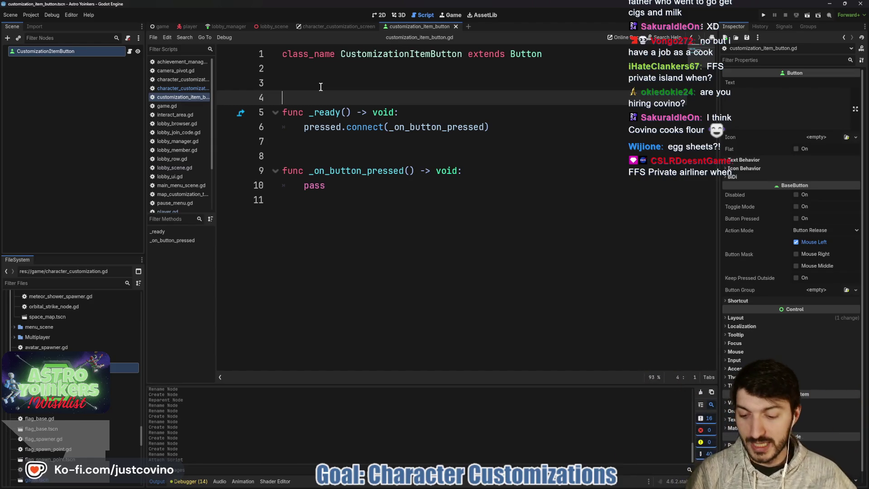
pyautogui.moveTo(237, 226)
pyautogui.mouseDown()
pyautogui.moveTo(263, 297)
pyautogui.moveTo(225, 231)
pyautogui.moveTo(239, 255)
pyautogui.moveTo(265, 268)
pyautogui.mouseUp()
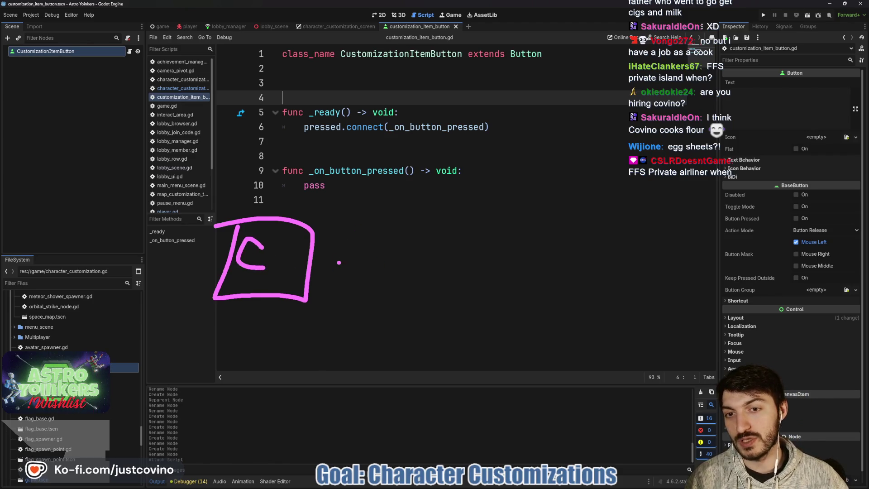
pyautogui.moveTo(338, 262); pyautogui.dragTo(403, 256)
pyautogui.moveTo(430, 226)
pyautogui.mouseDown()
pyautogui.moveTo(464, 292)
pyautogui.moveTo(392, 224)
pyautogui.mouseUp()
pyautogui.moveTo(457, 237)
pyautogui.mouseDown()
pyautogui.moveTo(467, 270)
pyautogui.moveTo(469, 251)
pyautogui.moveTo(487, 236)
pyautogui.mouseUp()
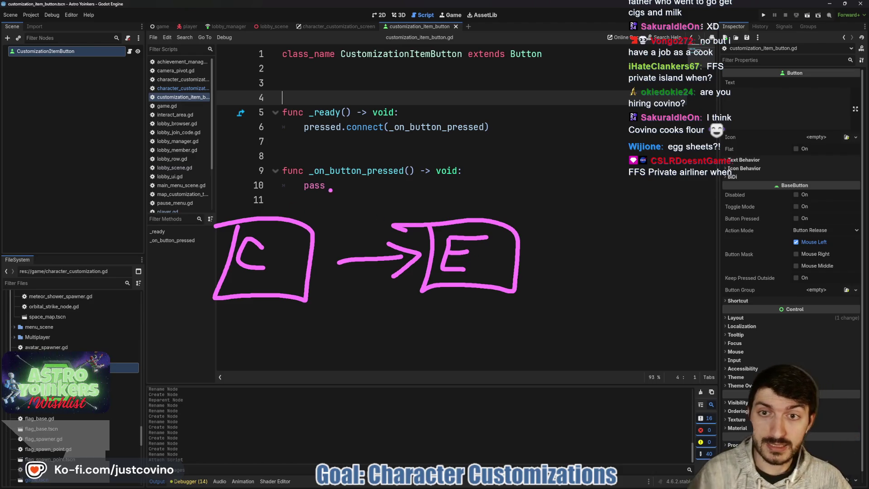
pyautogui.moveTo(320, 207); pyautogui.dragTo(399, 209)
pyautogui.press('Escape')
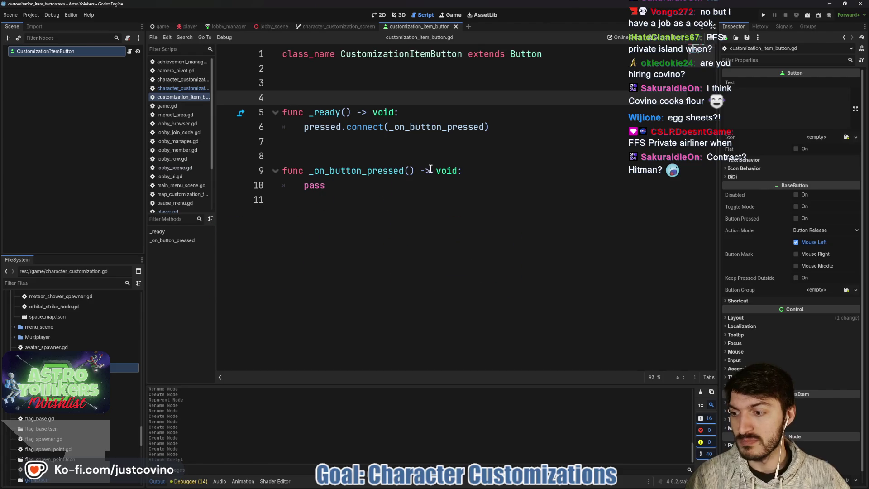
pyautogui.click(404, 186)
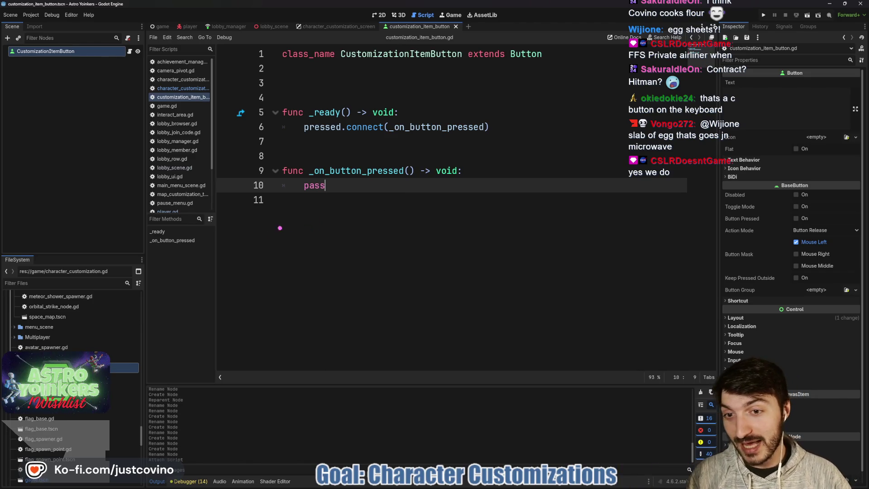
pyautogui.moveTo(268, 235)
pyautogui.mouseDown()
pyautogui.moveTo(347, 230)
pyautogui.moveTo(327, 258)
pyautogui.moveTo(337, 304)
pyautogui.moveTo(270, 303)
pyautogui.moveTo(293, 279)
pyautogui.moveTo(291, 267)
pyautogui.mouseUp()
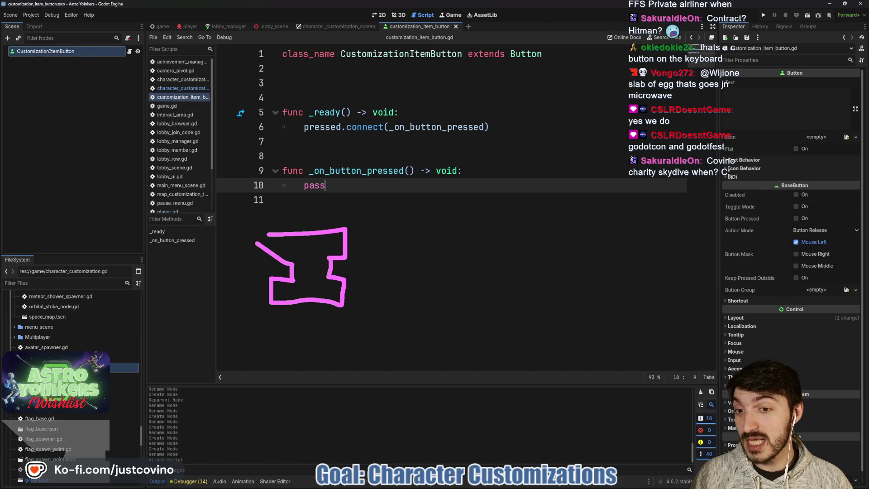
pyautogui.moveTo(252, 304); pyautogui.dragTo(281, 277)
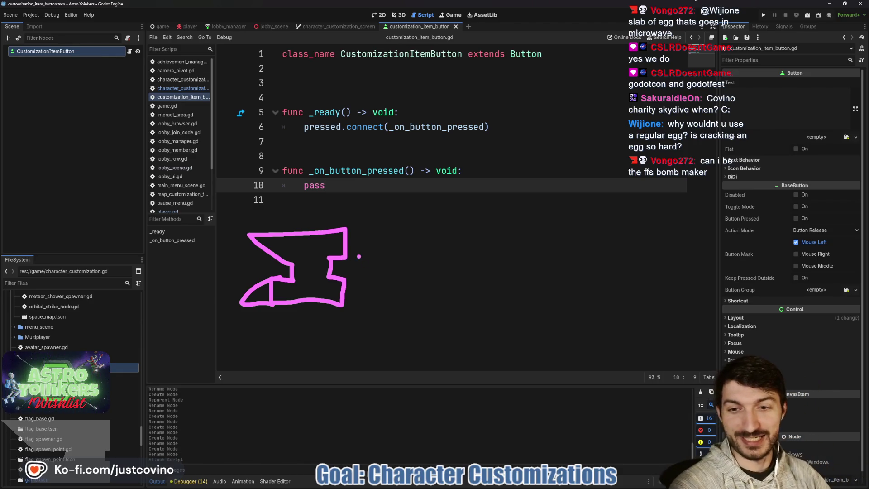
pyautogui.press('Escape')
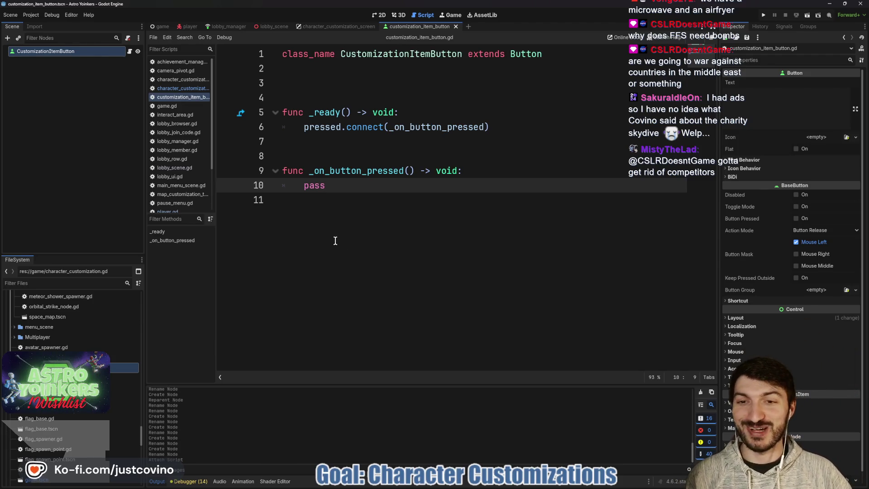
# Step: Finish print("Button is pressed") in _on_button_pressed and save customization_item_button.gd
pyautogui.write('\\\\\\')
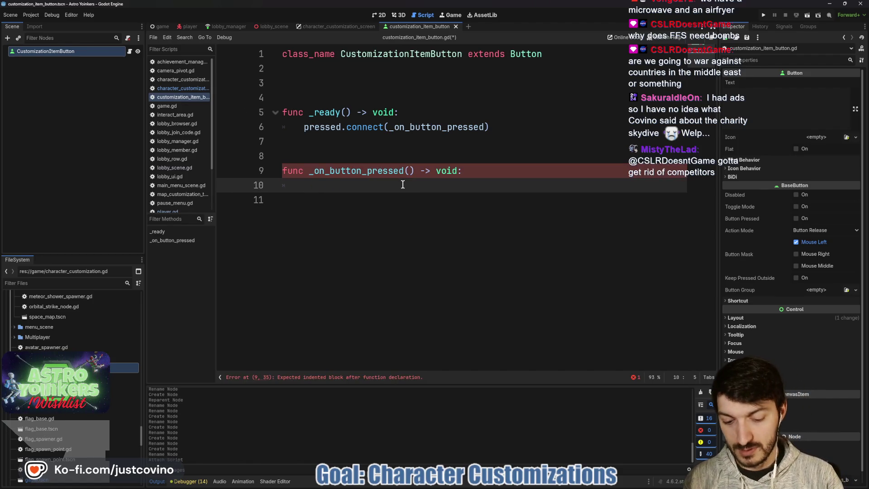
pyautogui.write('rint(')
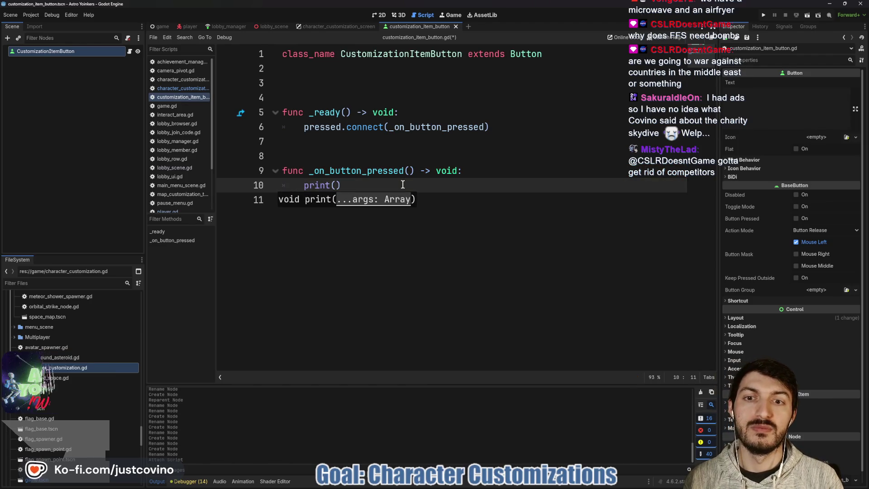
pyautogui.write('"Button is pressed')
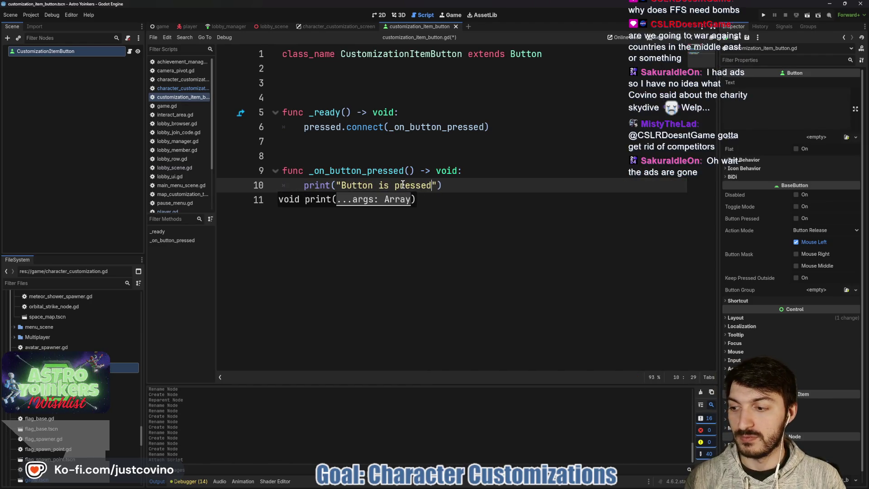
pyautogui.hotkey('ctrl', 's')
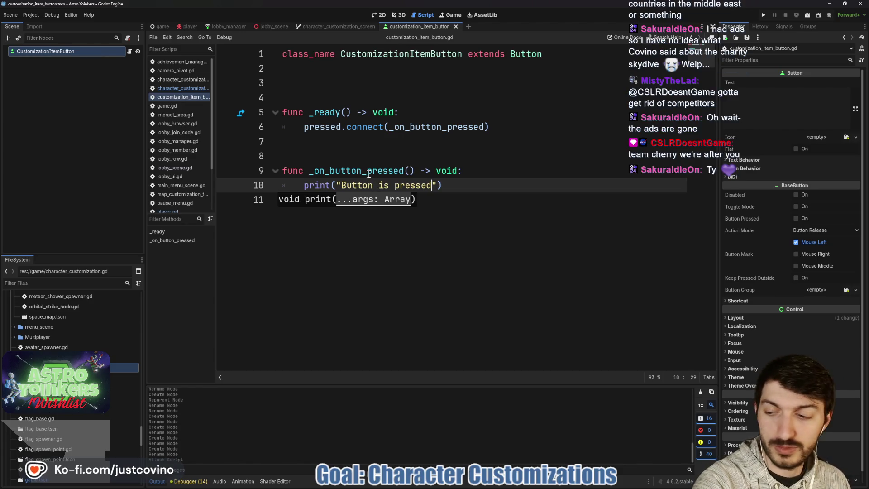
pyautogui.click(432, 204)
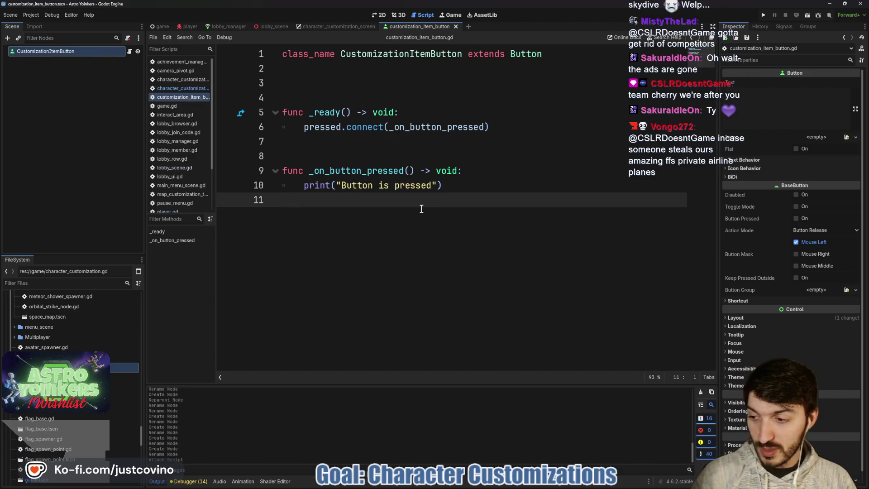
pyautogui.hotkey('ctrl', 's')
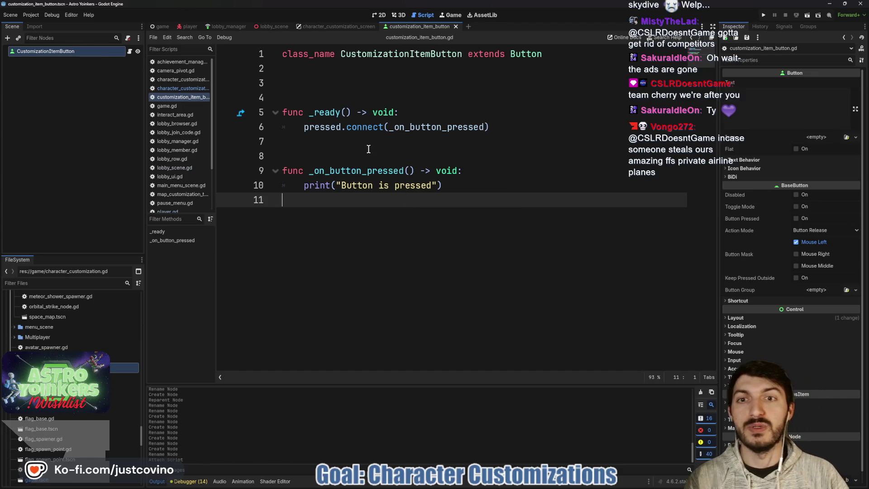
pyautogui.click(369, 149)
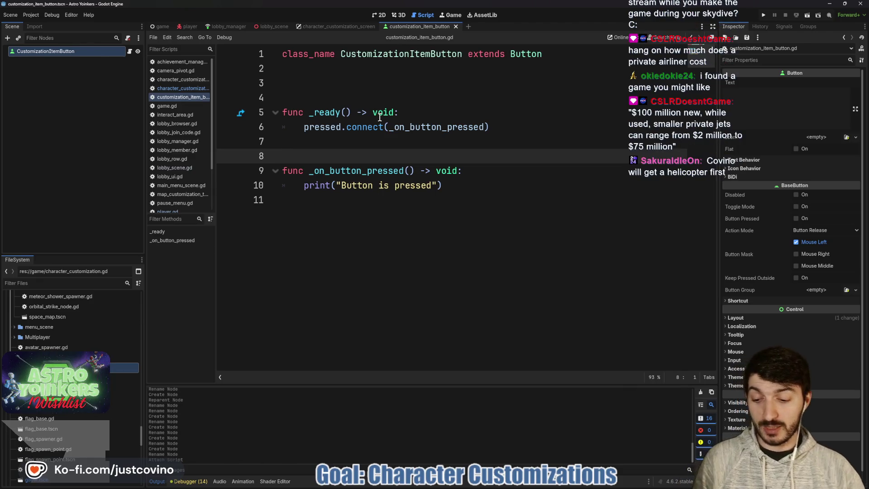
pyautogui.moveTo(416, 218)
pyautogui.mouseDown()
pyautogui.moveTo(508, 278)
pyautogui.moveTo(398, 218)
pyautogui.mouseUp()
pyautogui.moveTo(370, 286)
pyautogui.mouseDown()
pyautogui.moveTo(368, 298)
pyautogui.moveTo(435, 300)
pyautogui.mouseUp()
pyautogui.moveTo(389, 227)
pyautogui.mouseDown()
pyautogui.moveTo(379, 167)
pyautogui.moveTo(447, 237)
pyautogui.mouseUp()
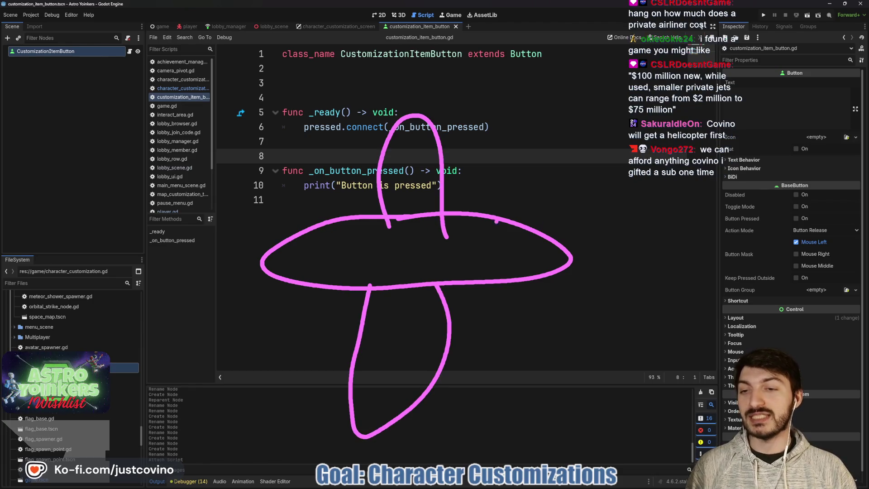
pyautogui.press('Escape')
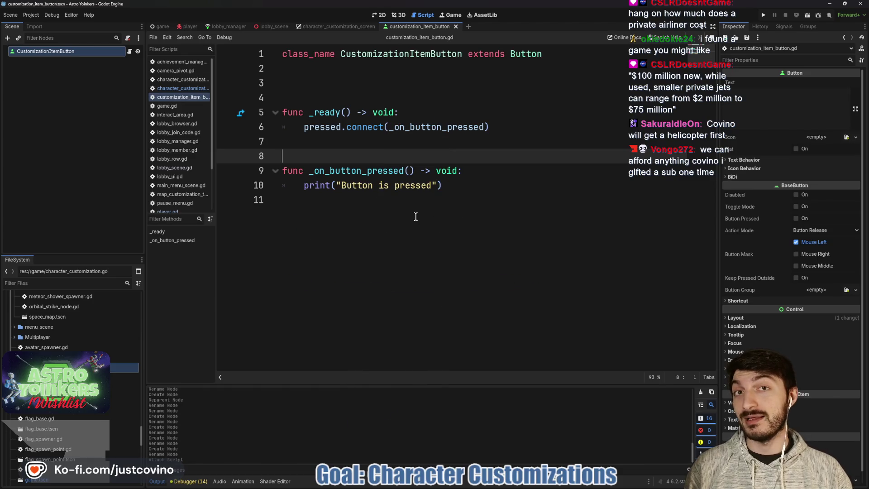
# Step: Switch to character_customization_screen.gd with its head_items, body_items and energy_colors exports, and save
pyautogui.click(415, 217)
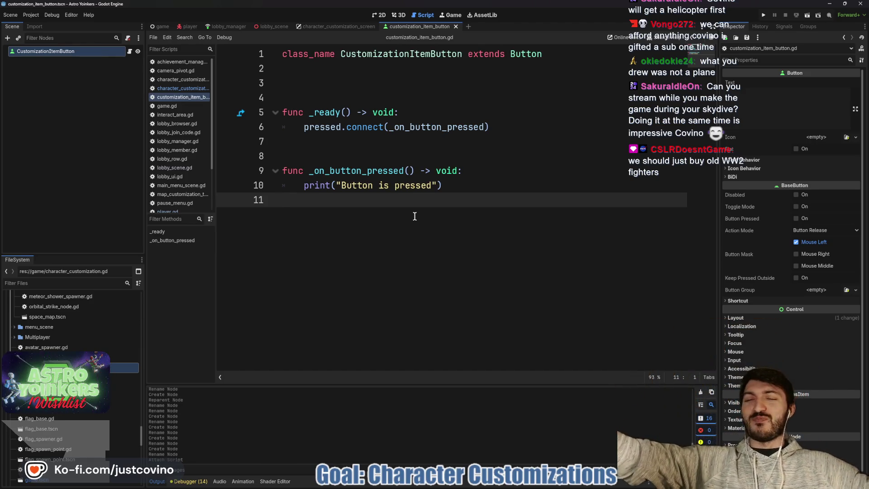
pyautogui.click(360, 153)
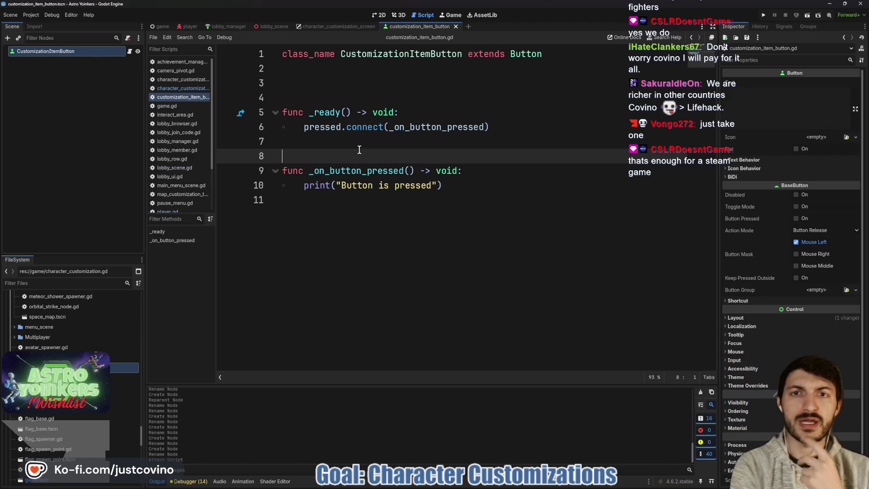
pyautogui.click(334, 28)
pyautogui.hotkey('ctrl', 's')
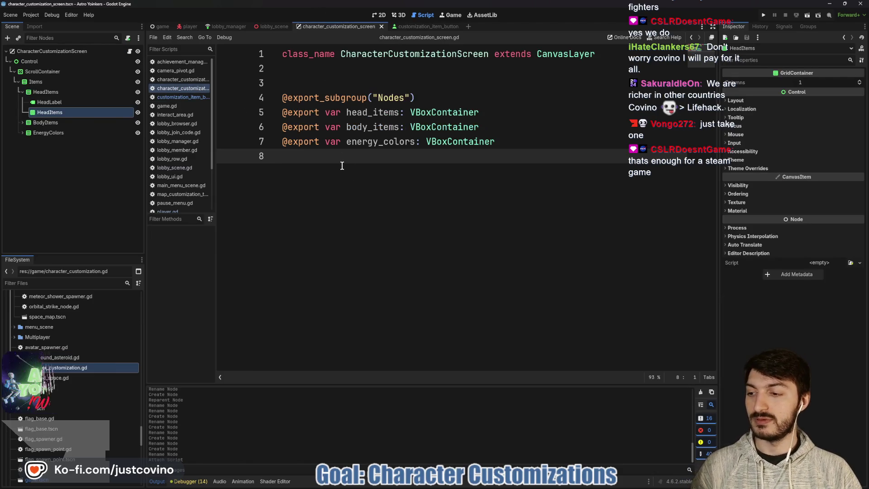